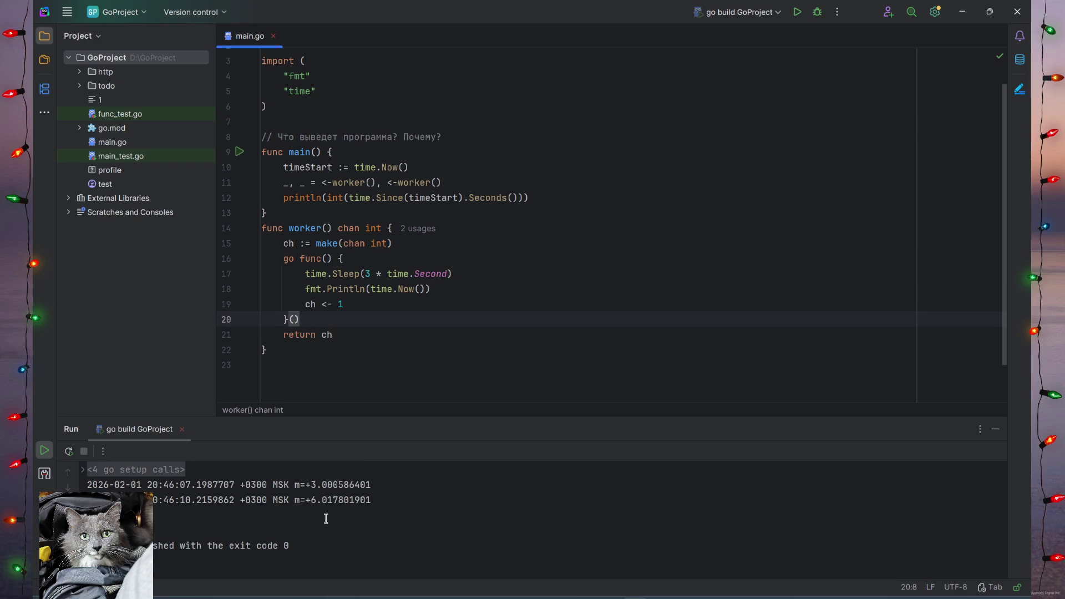
Compare the seconds of the two timestamps printed in the console.
double_click(187, 485)
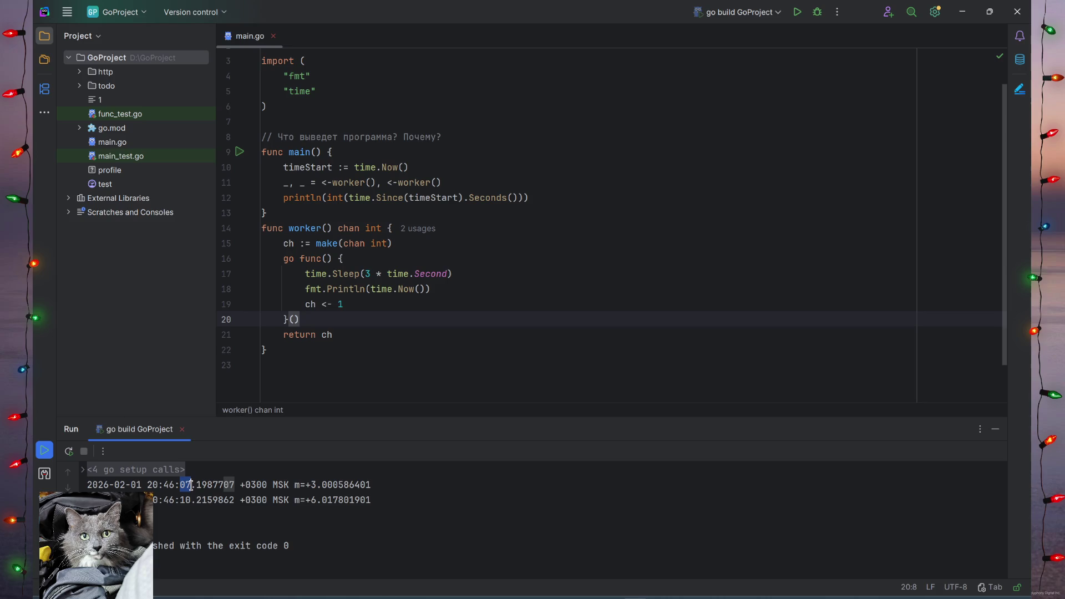
left_click(179, 501)
left_click_drag(180, 501, 197, 501)
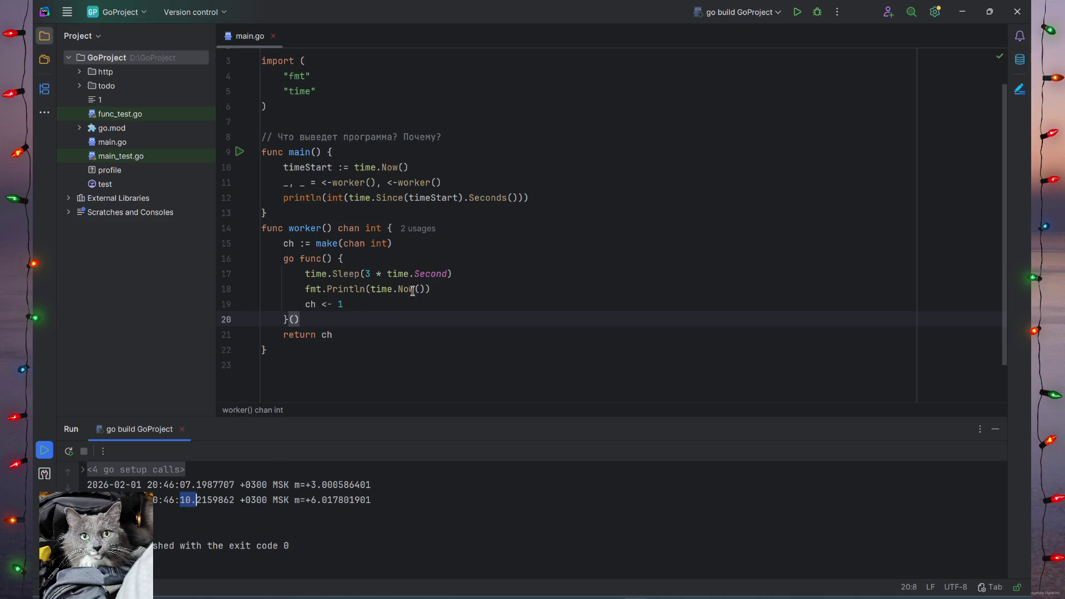
Move fmt.Println(time.Now()) above time.Sleep, re-run, and compare the new timestamps.
left_click(433, 289)
key("ctrl+shift+Up")
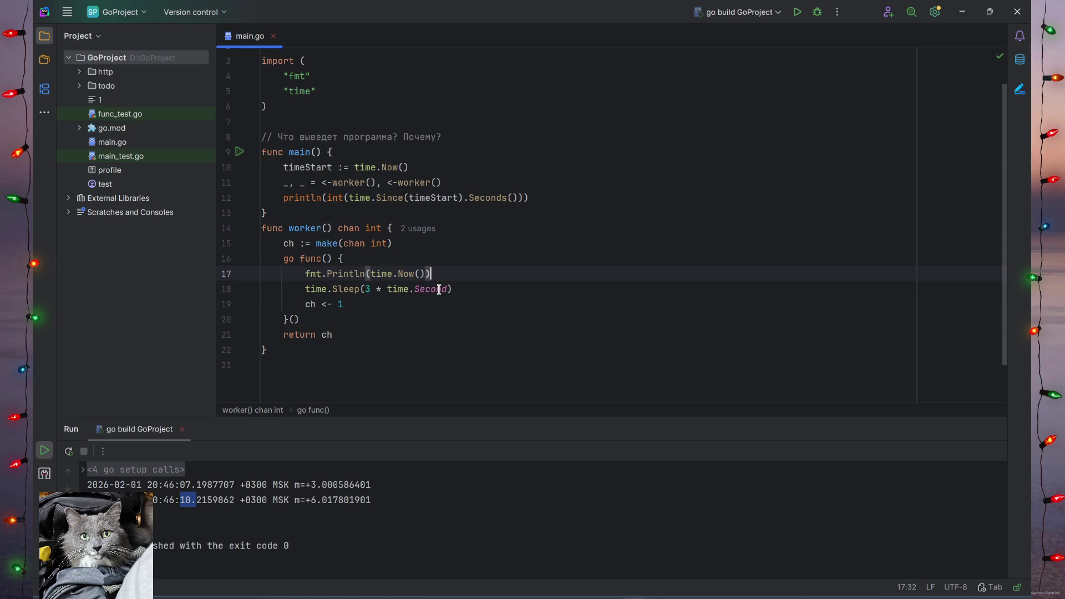
key("shift+F10")
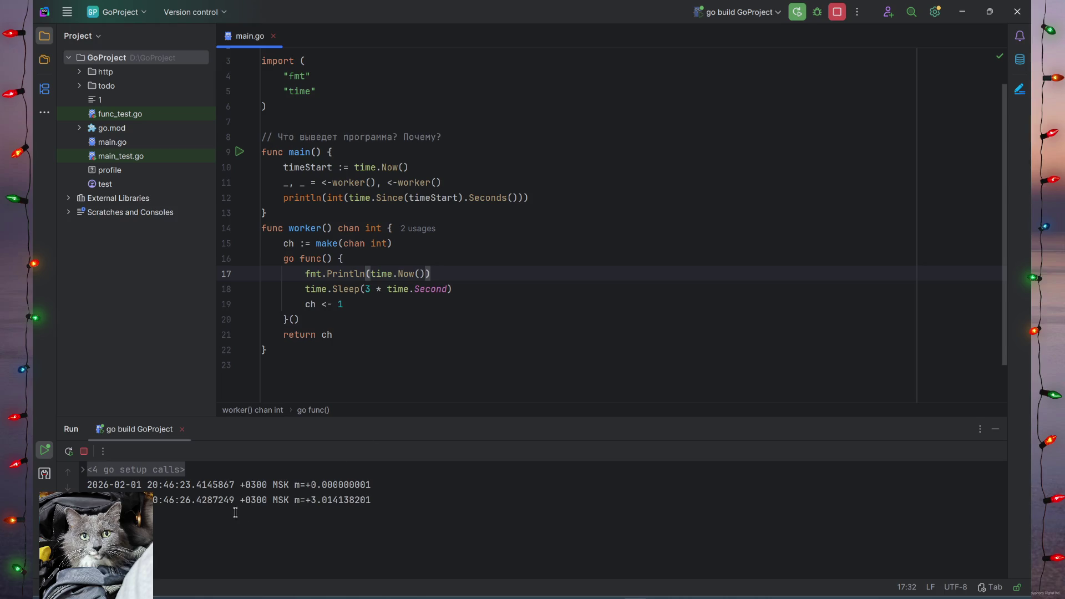
mouse_move(183, 486)
left_mouse_down()
mouse_move(194, 486)
mouse_move(191, 500)
left_mouse_up()
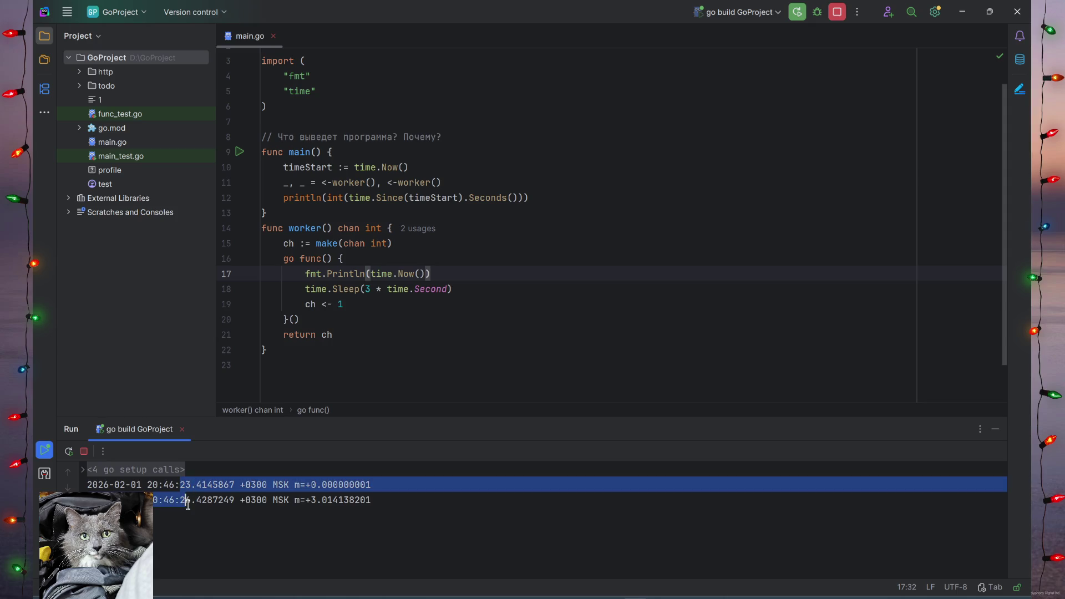
key("alt+Tab")
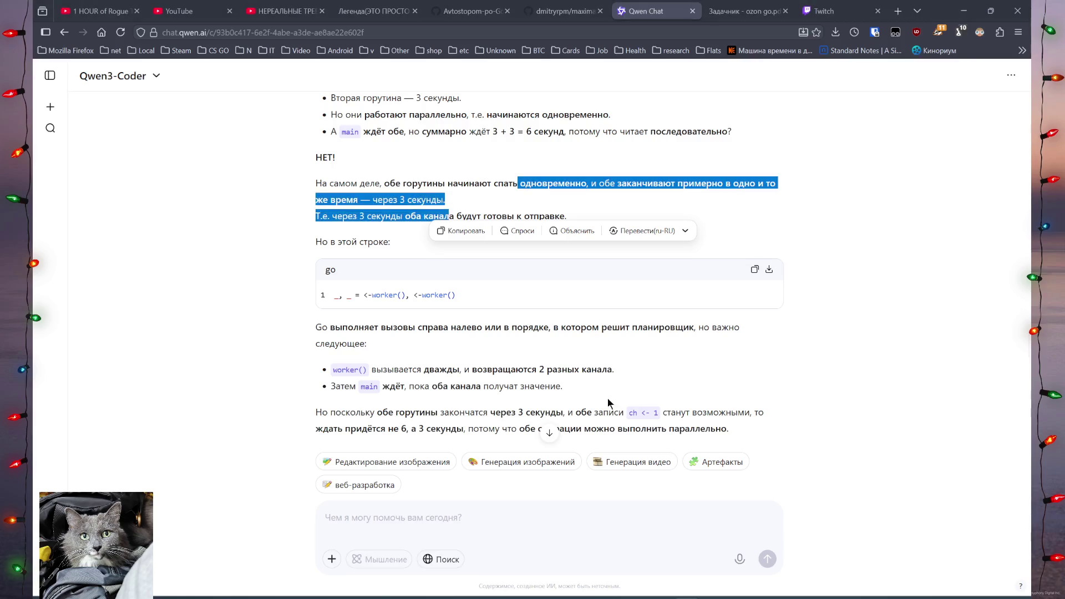
Read Qwen's explanation that both worker goroutines sleep simultaneously and finish together.
left_click(575, 184)
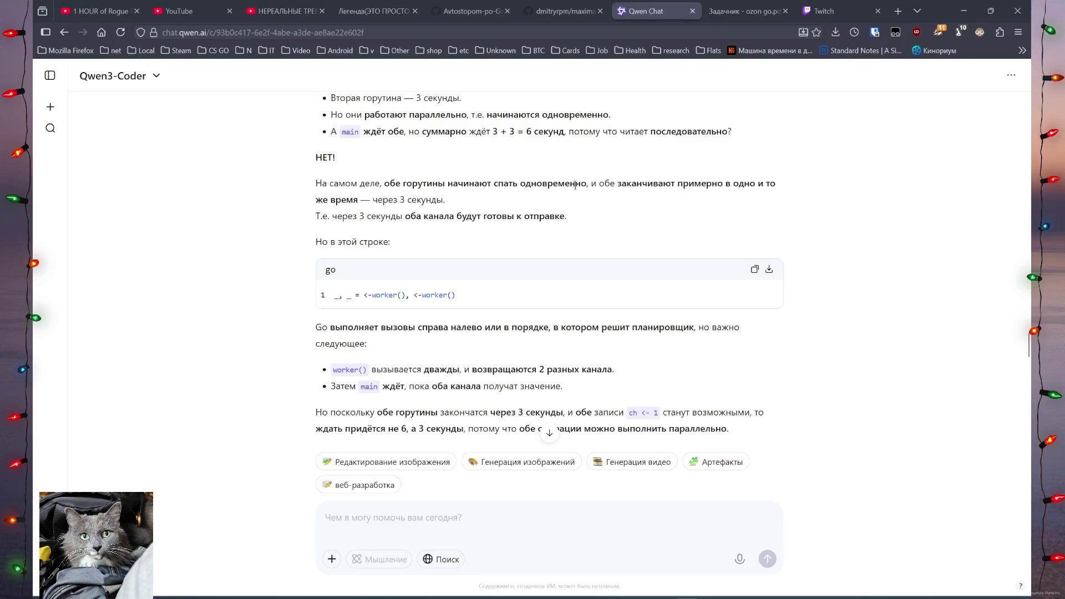
left_click_drag(541, 190, 774, 184)
left_click(526, 195)
mouse_move(542, 184)
left_mouse_down()
mouse_move(393, 221)
mouse_move(573, 218)
left_mouse_up()
left_click(573, 218)
Read further down why both goroutines' operations can run in parallel.
scroll(574, 222, "down", 1)
left_click_drag(460, 342, 533, 341)
left_click(665, 361)
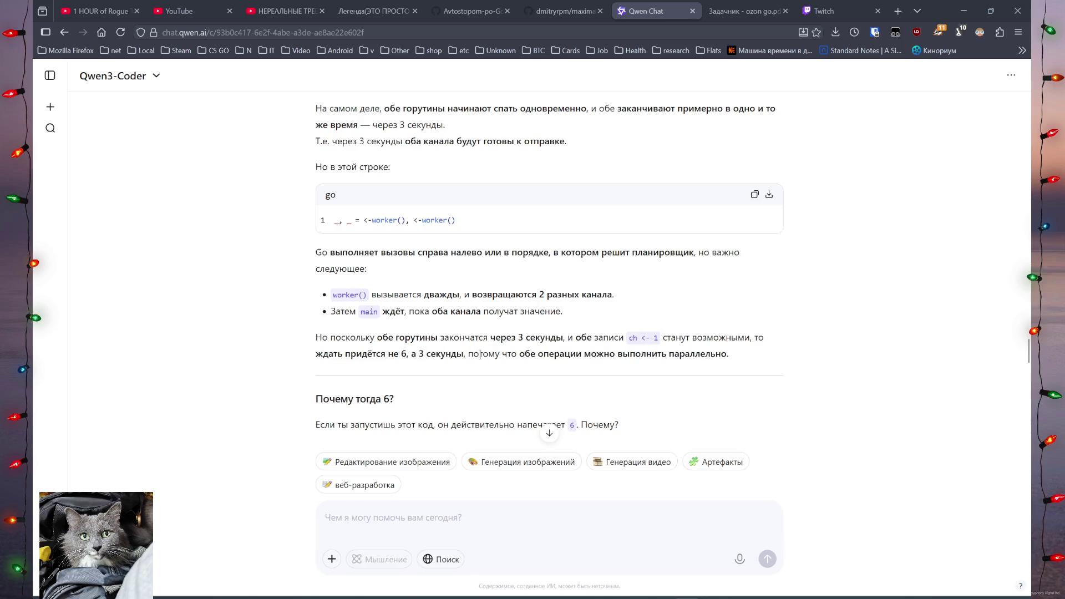
left_click_drag(478, 355, 644, 367)
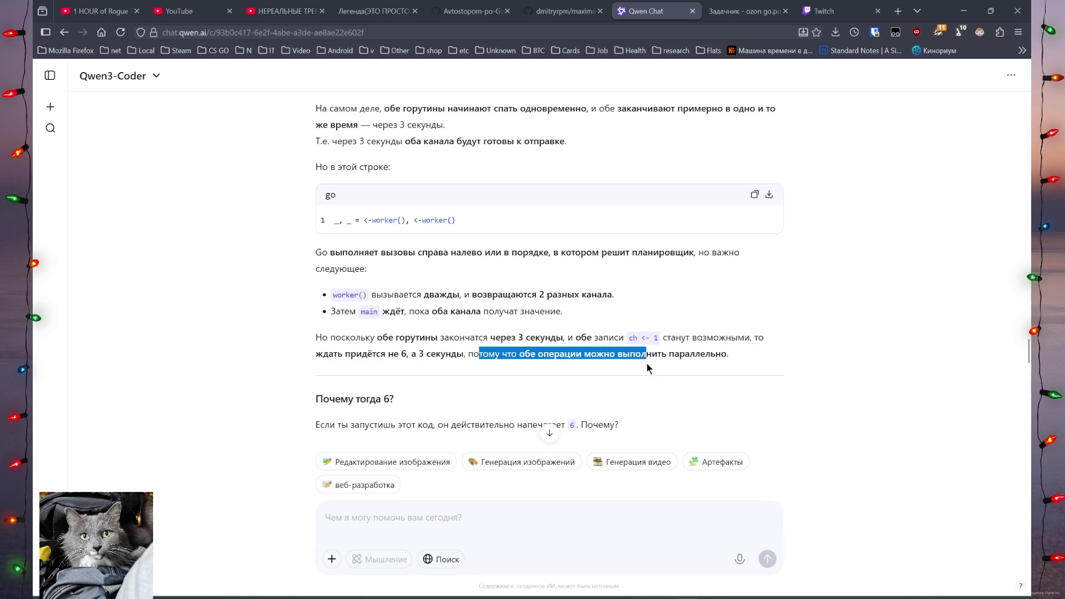
left_click_drag(708, 362, 721, 361)
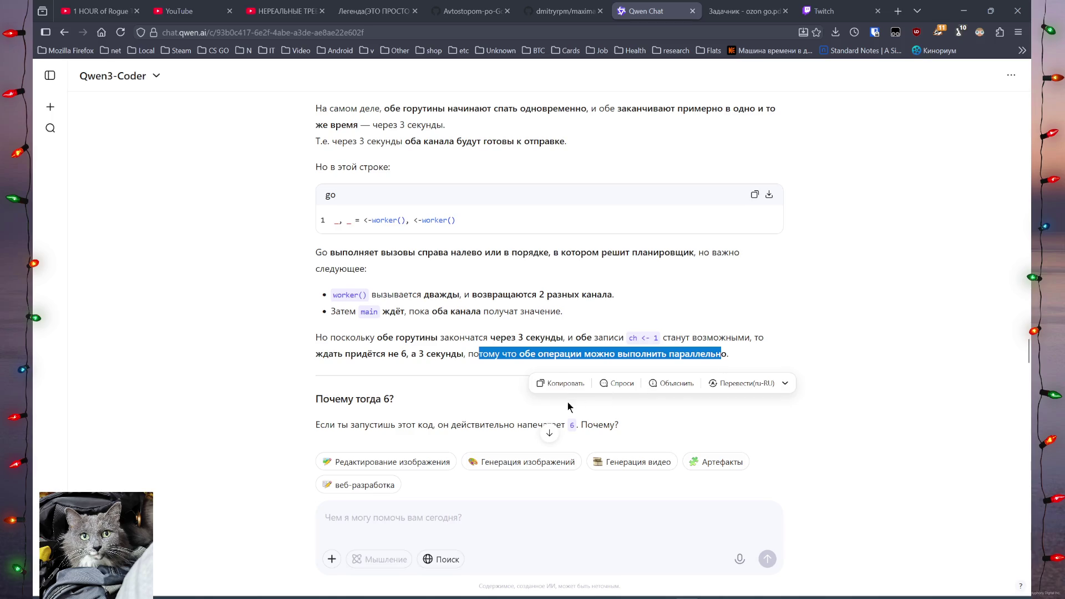
Read that goroutines may start before the line completes, then go to the YouTube music tab.
scroll(585, 443, "down", 5)
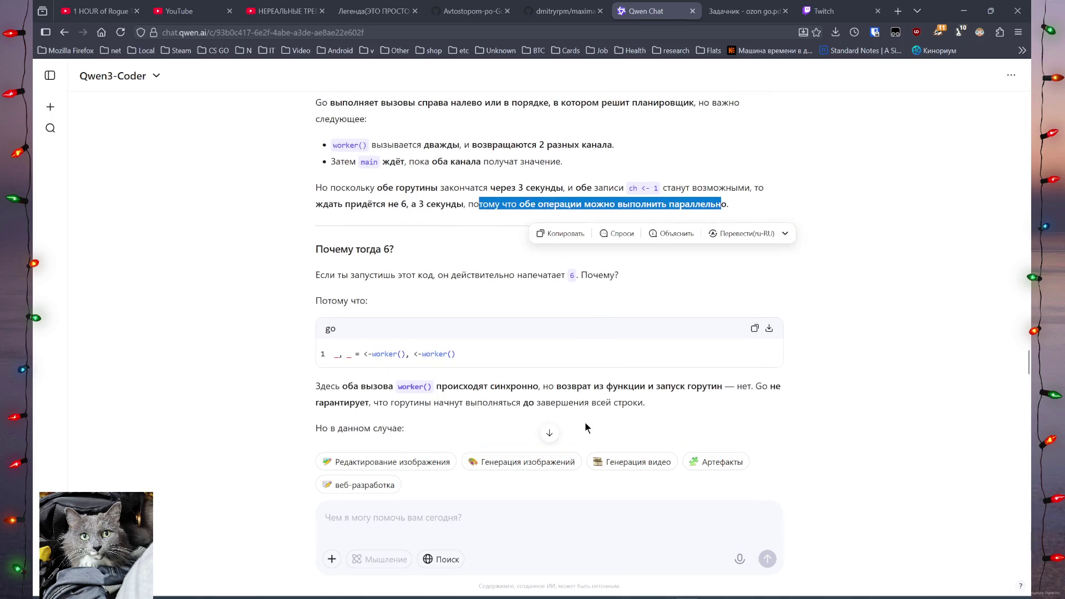
left_click(479, 249)
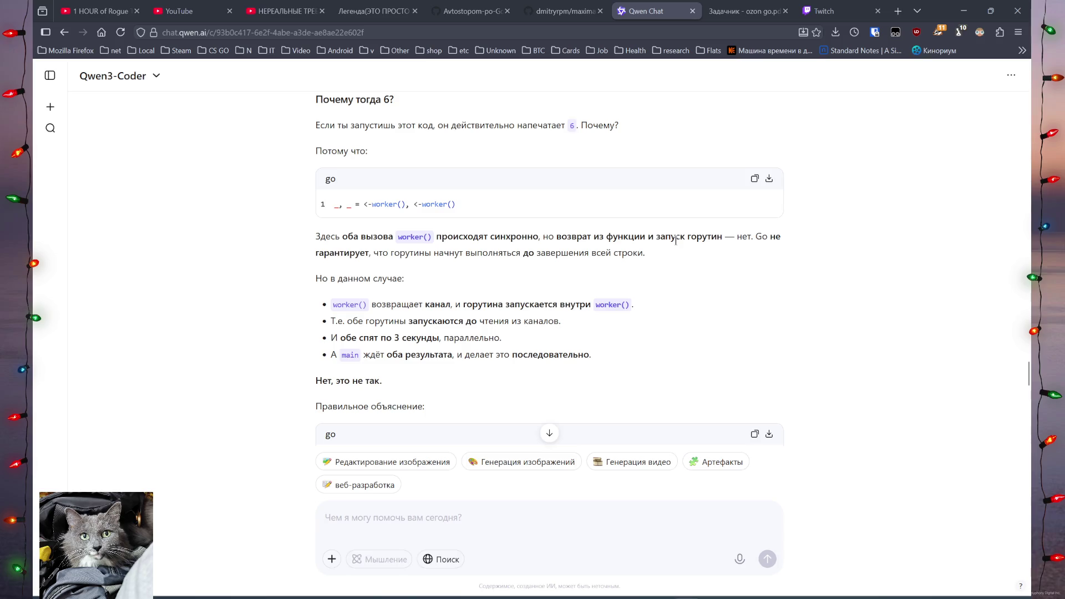
left_click_drag(492, 253, 671, 255)
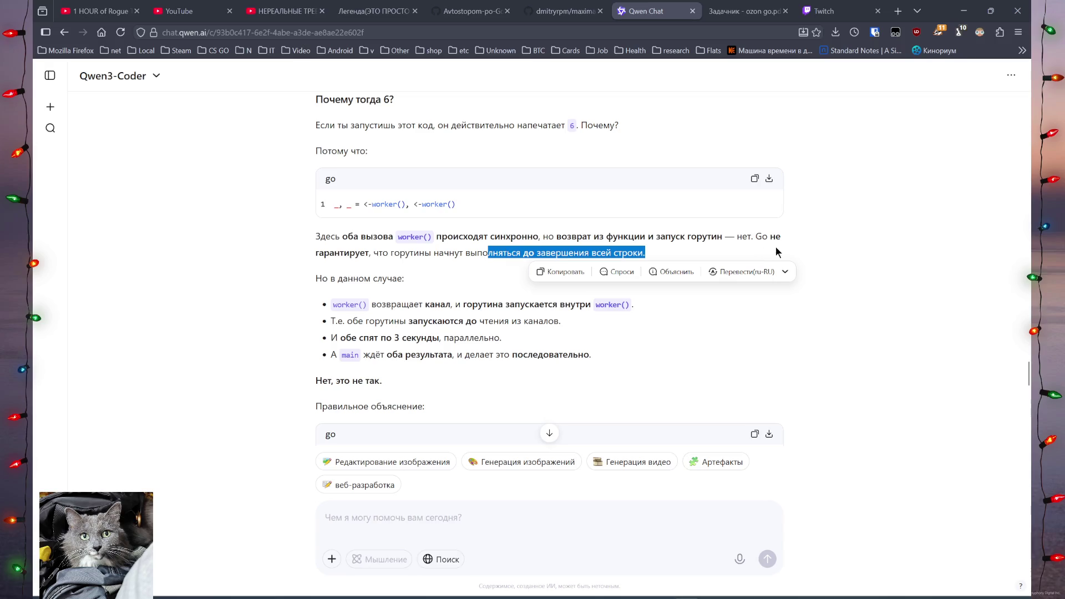
left_click_drag(390, 253, 632, 254)
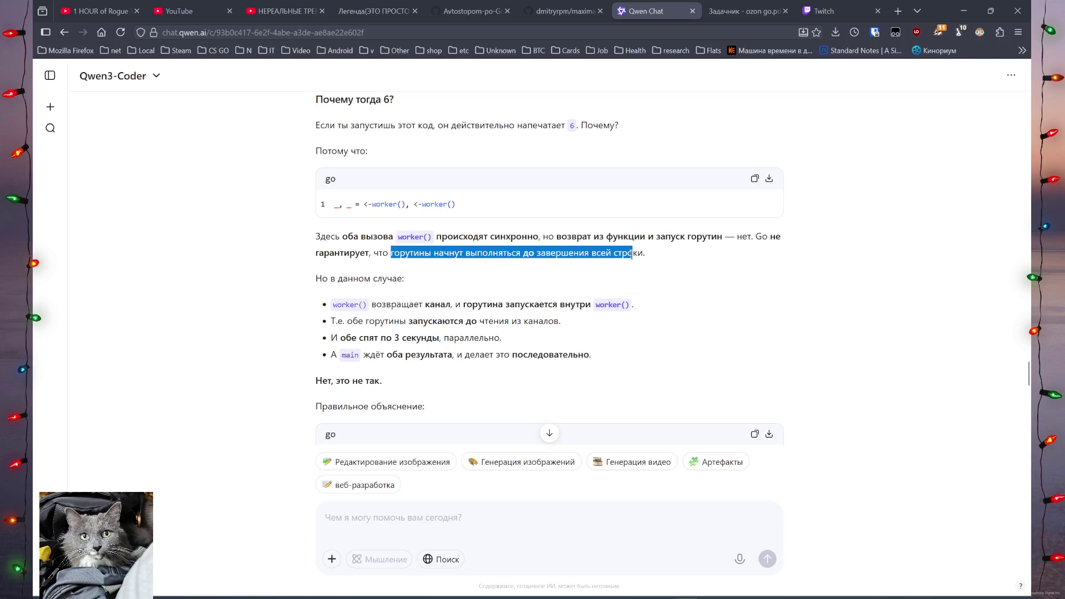
left_click(83, 12)
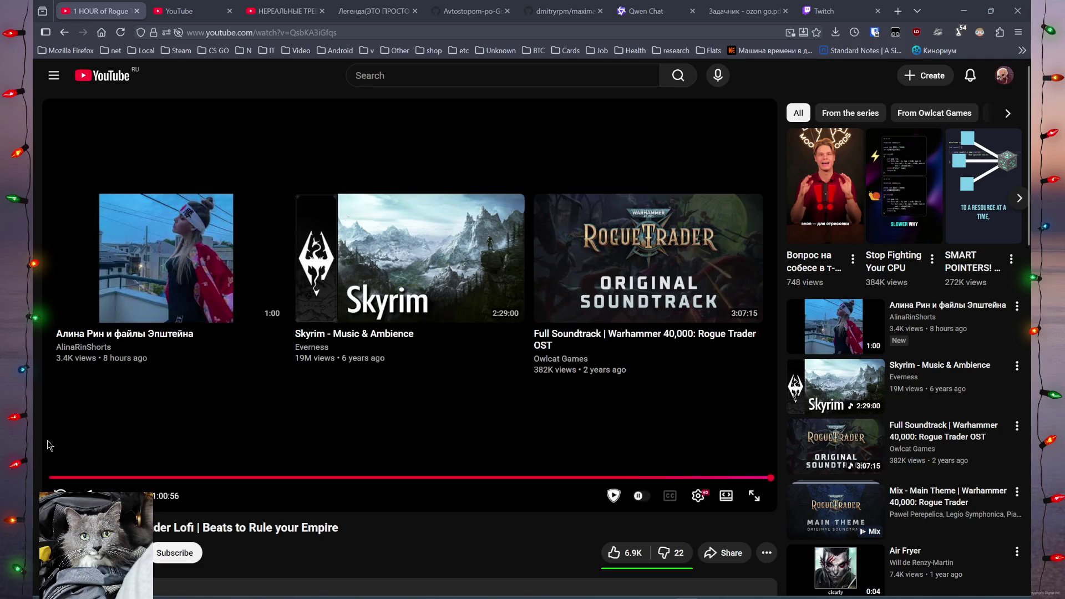
Replay the Rogue music video, confirm the Ozon PDF task's answer is 6, and return to Qwen Chat.
left_click(60, 496)
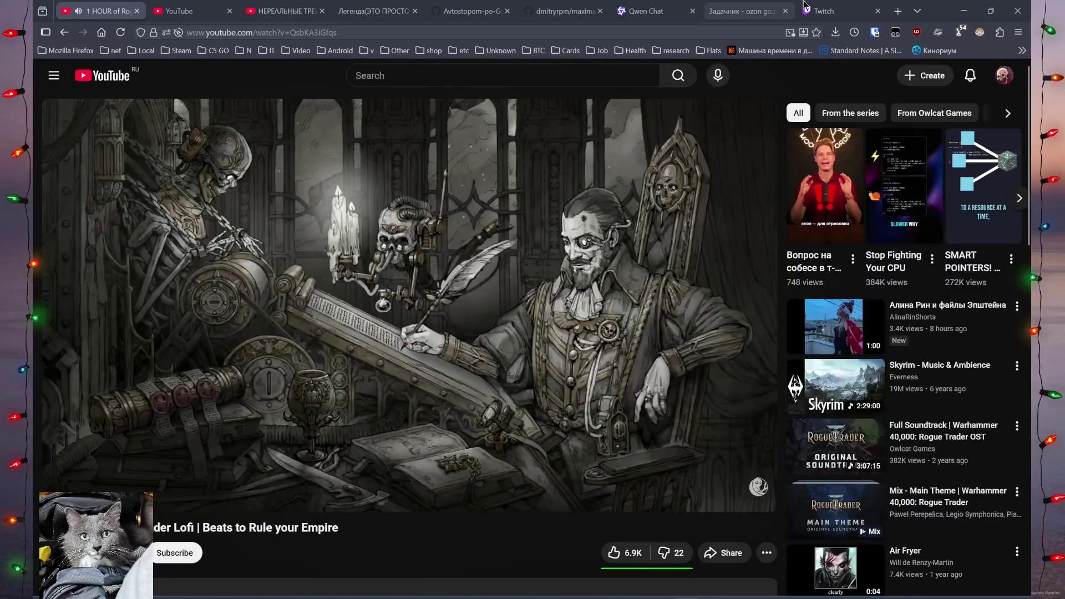
left_click(825, 10)
left_click(743, 10)
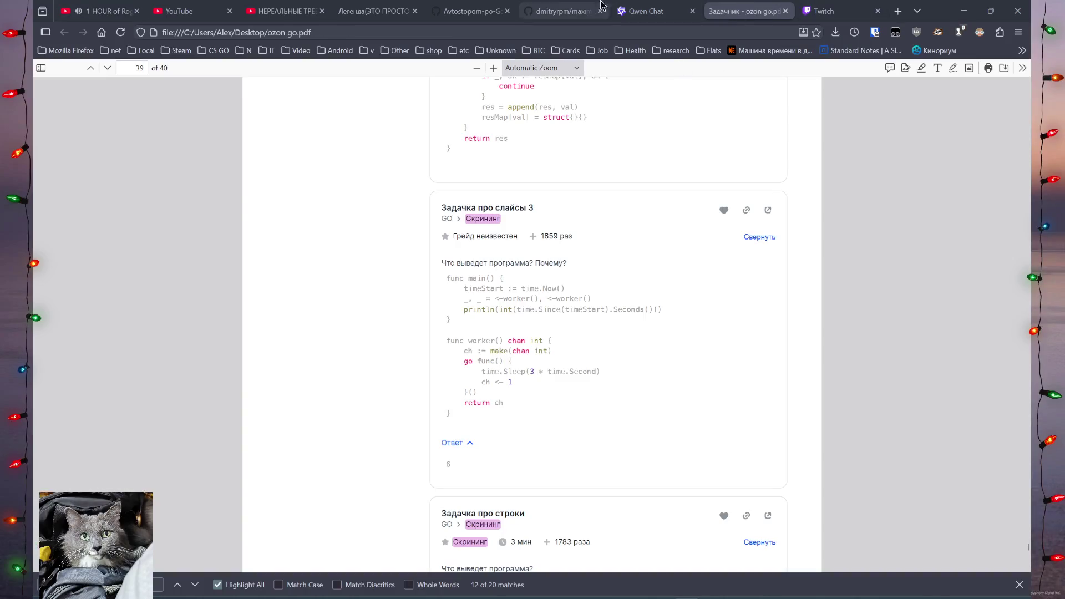
left_click(646, 10)
left_click(462, 351)
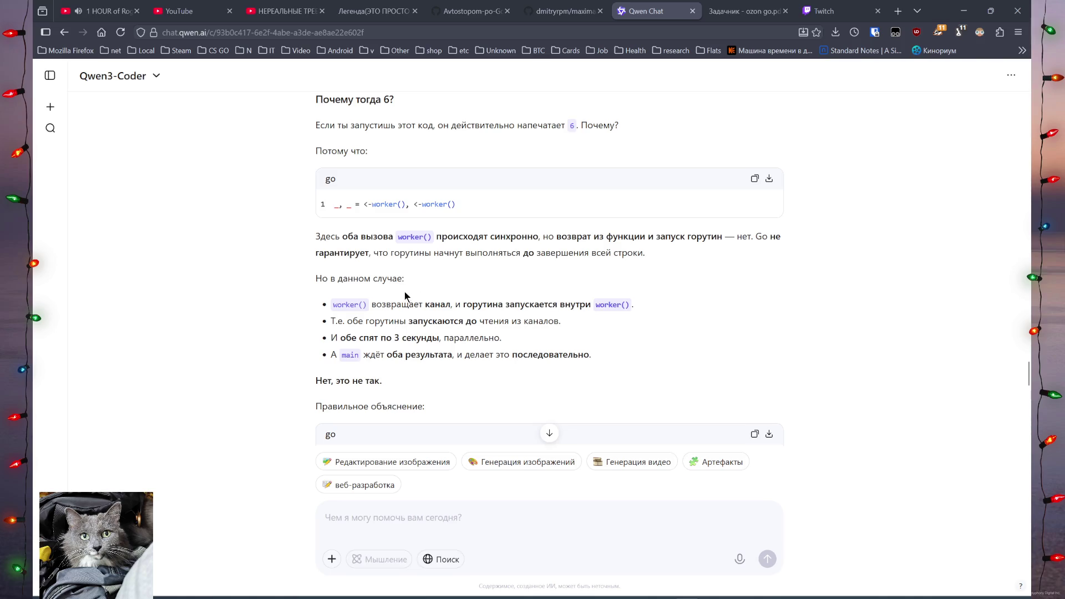
Read the bullets about worker returning a channel and goroutines starting before the reads.
left_click_drag(398, 304, 646, 307)
left_click(555, 321)
mouse_move(429, 321)
left_mouse_down()
mouse_move(574, 322)
mouse_move(518, 345)
mouse_move(554, 347)
mouse_move(427, 356)
mouse_move(604, 360)
left_mouse_up()
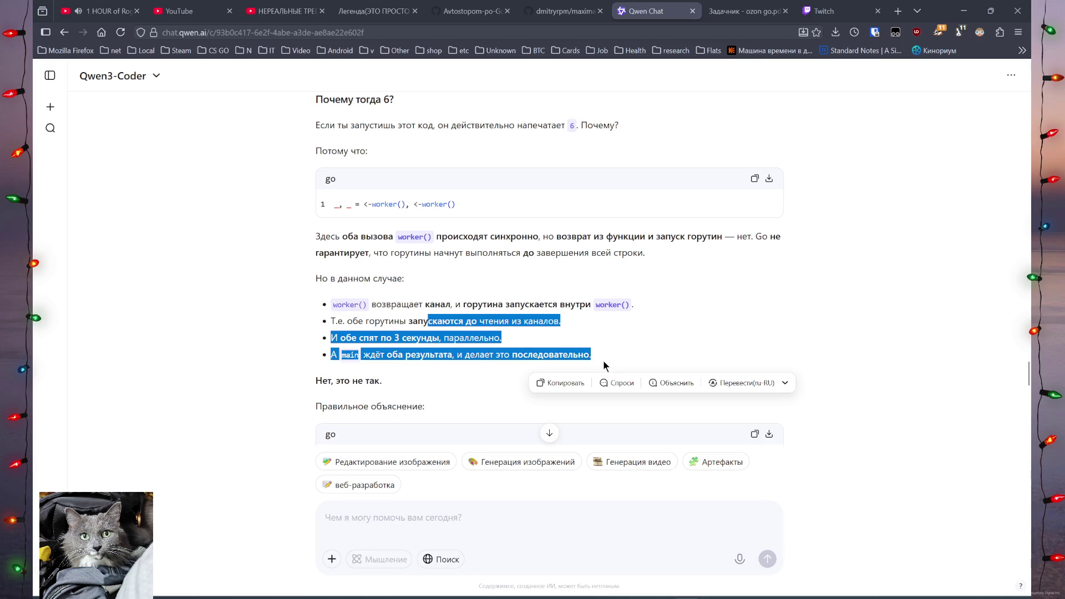
left_click(597, 357)
left_click_drag(316, 380, 421, 384)
Scroll through the answer and highlight the emphatic 'НЕТ!' correction.
scroll(422, 377, "down", 4)
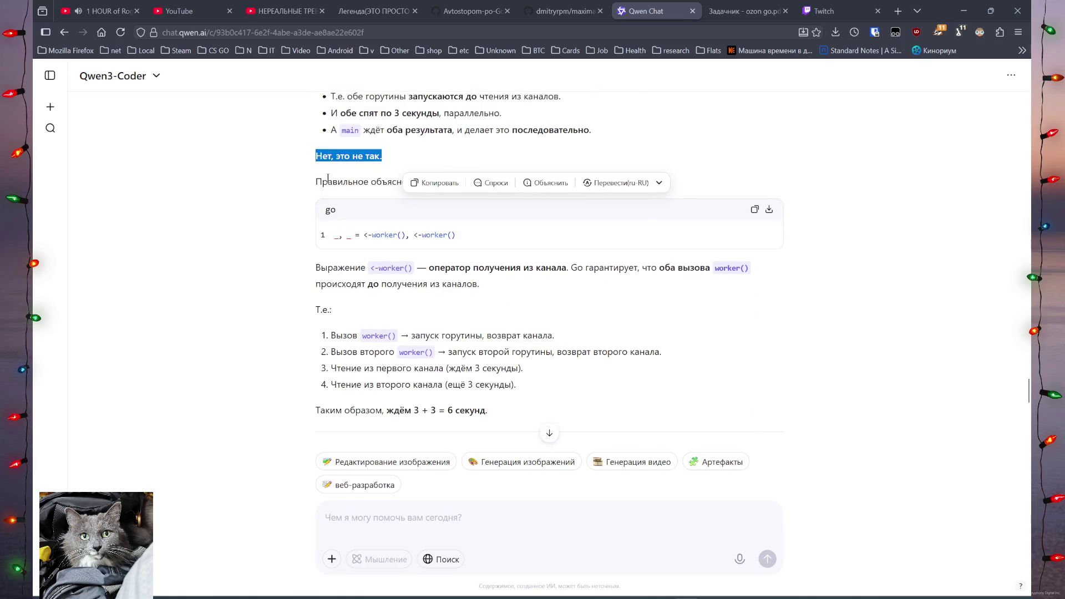
left_click(434, 300)
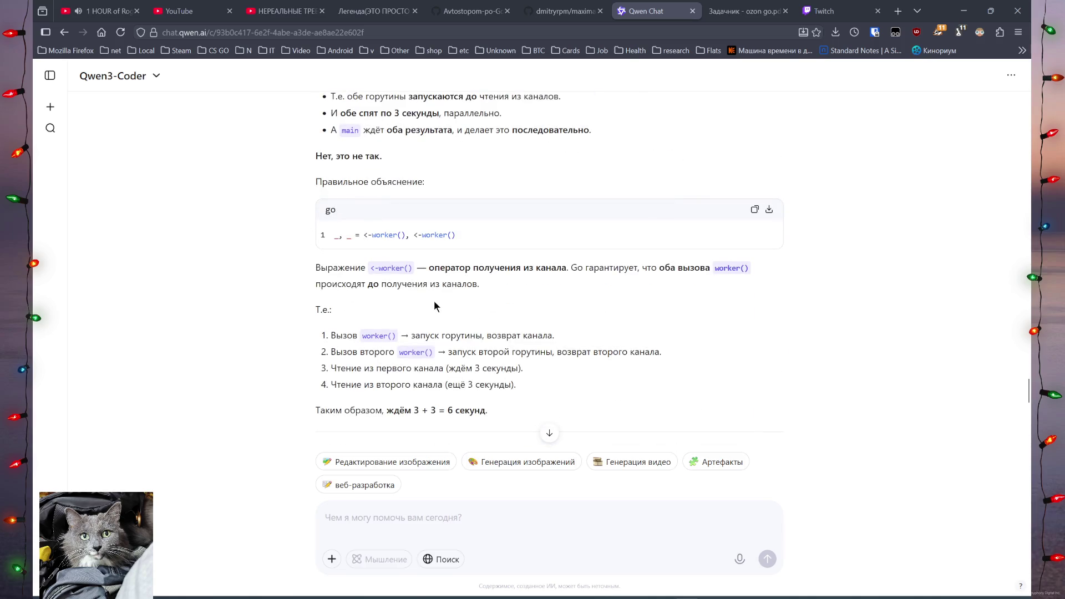
scroll(401, 262, "up", 1)
scroll(416, 288, "down", 9)
scroll(428, 312, "up", 15)
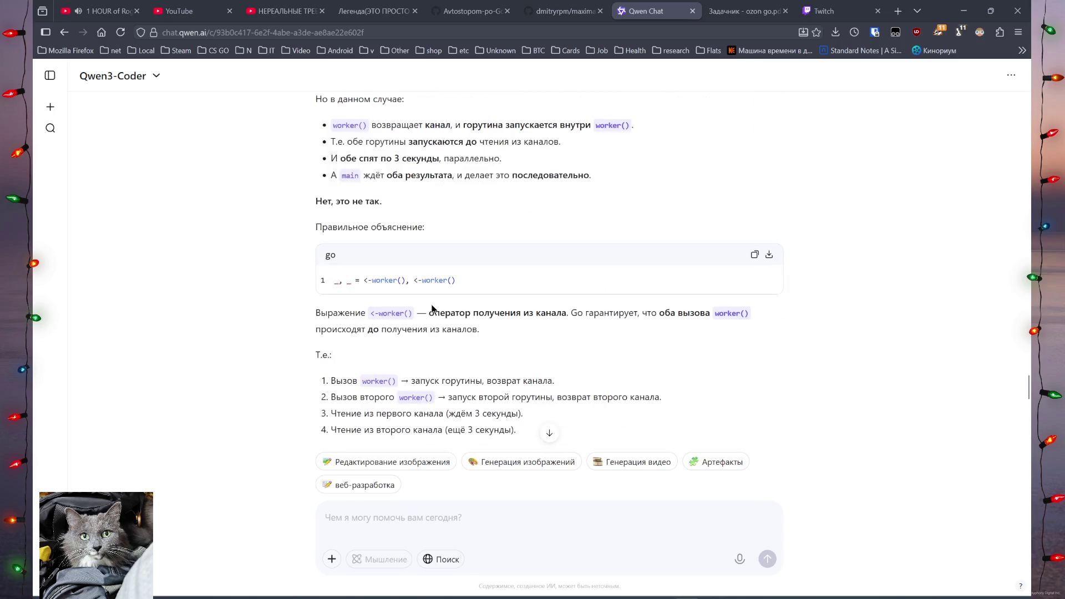
double_click(328, 204)
scroll(403, 257, "up", 10)
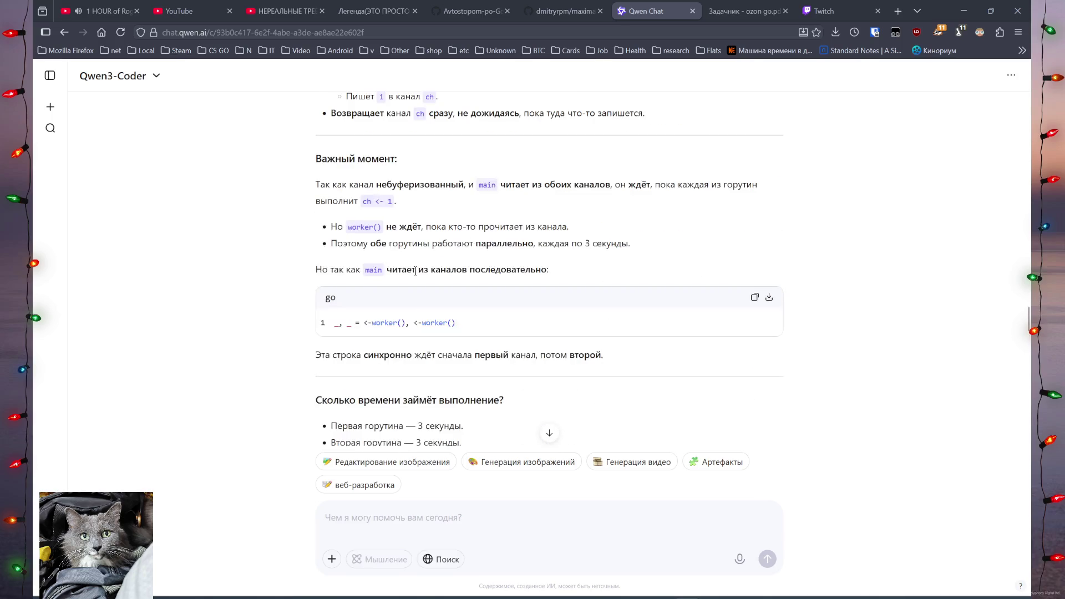
scroll(577, 209, "up", 10)
scroll(563, 336, "down", 20)
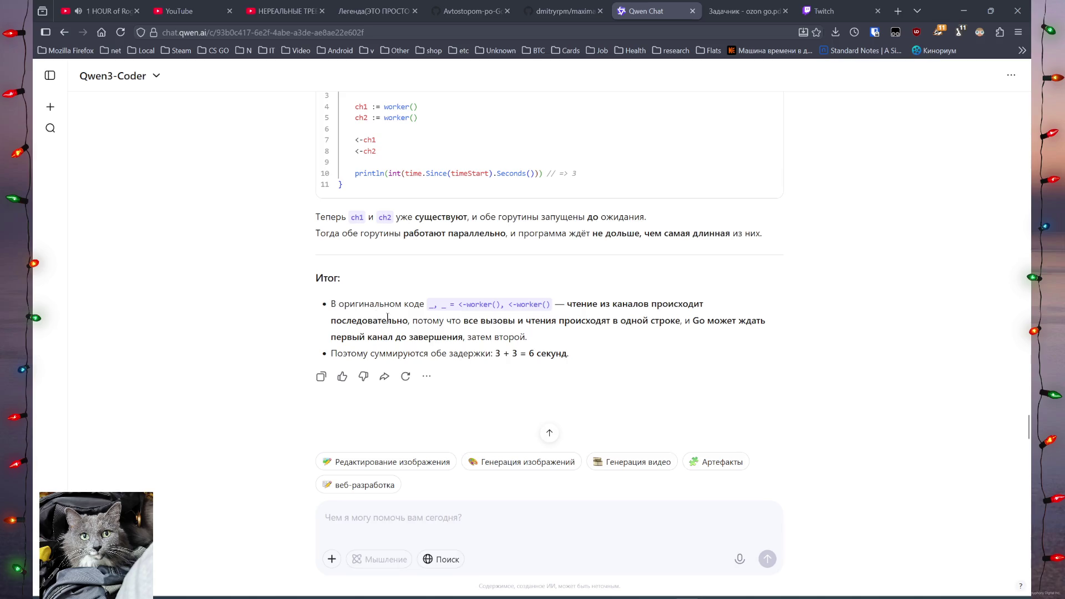
Read the Итог summary explaining the sequential reads add up to 3 + 3 = 6 seconds.
mouse_move(369, 317)
left_mouse_down()
mouse_move(749, 322)
mouse_move(492, 331)
mouse_move(447, 337)
mouse_move(555, 347)
mouse_move(442, 355)
mouse_move(604, 362)
left_mouse_up()
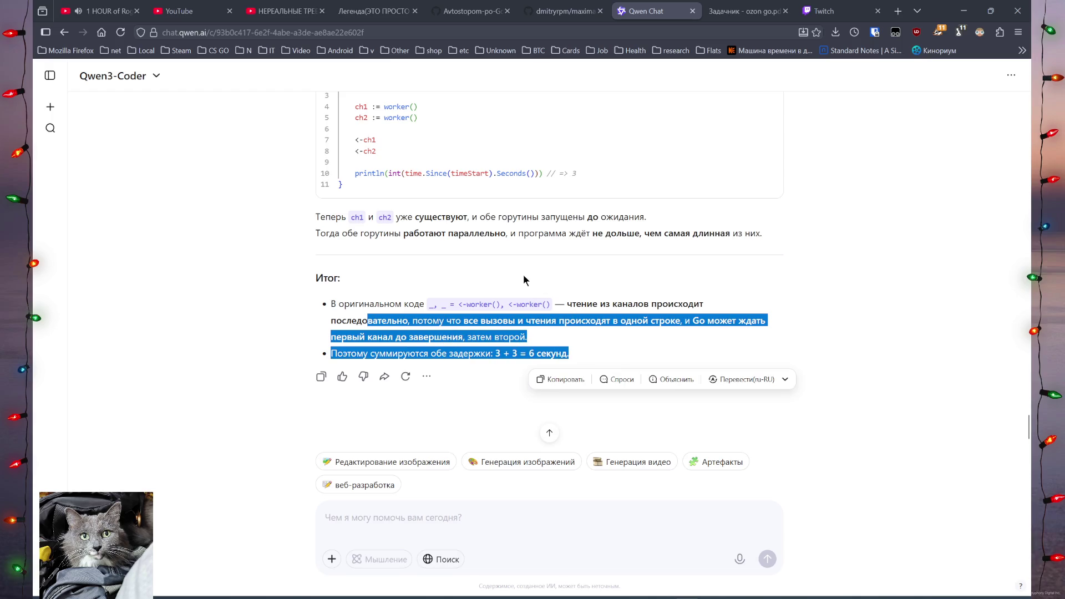
mouse_move(485, 217)
left_mouse_down()
mouse_move(613, 224)
mouse_move(317, 224)
mouse_move(386, 244)
mouse_move(792, 254)
mouse_move(774, 228)
left_mouse_up()
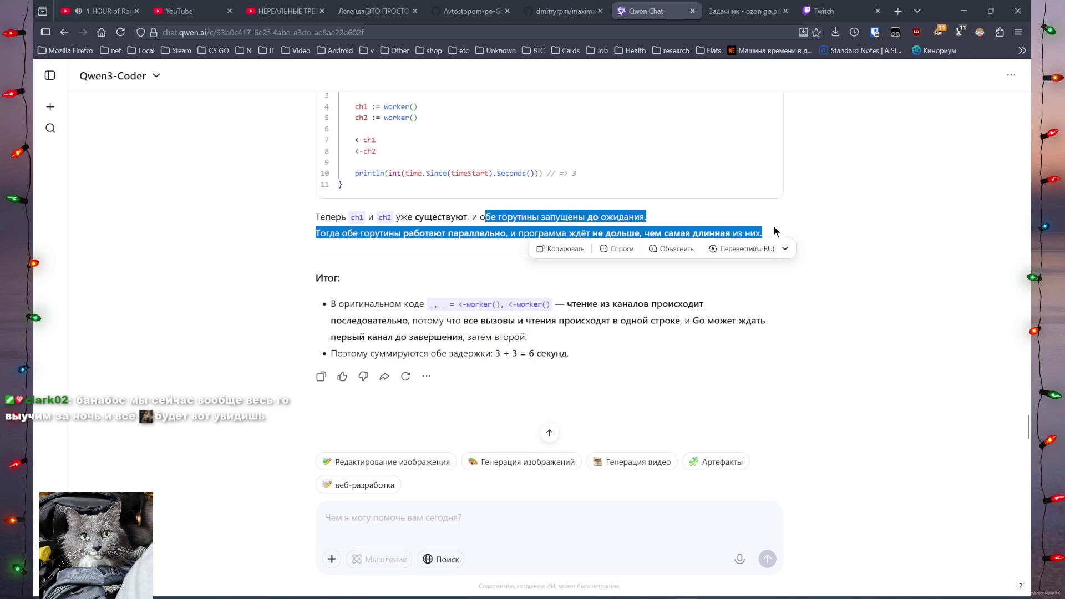
left_click(775, 231)
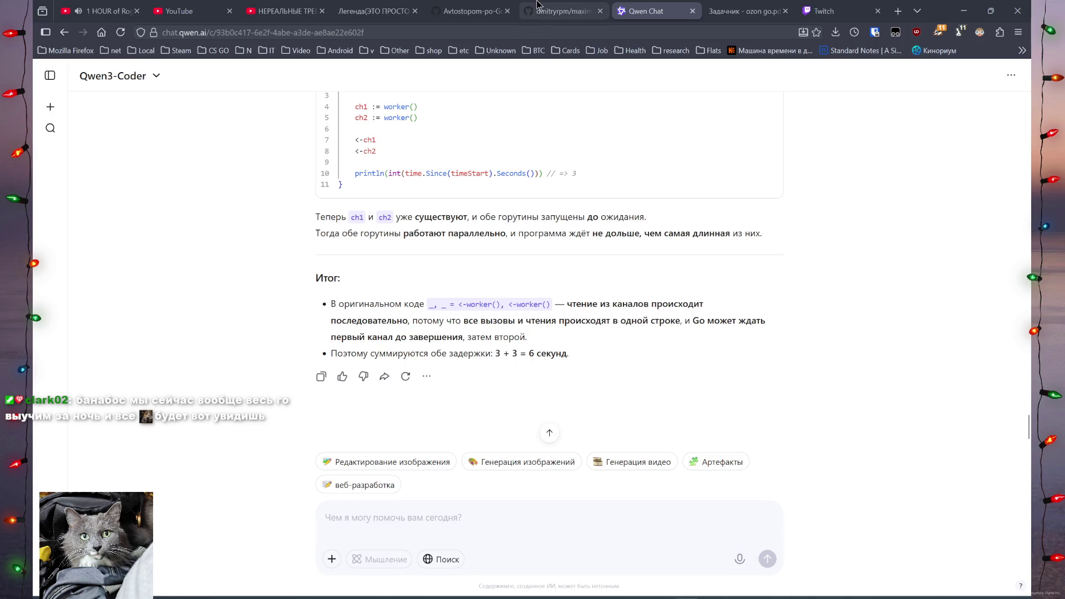
mouse_move(537, 4)
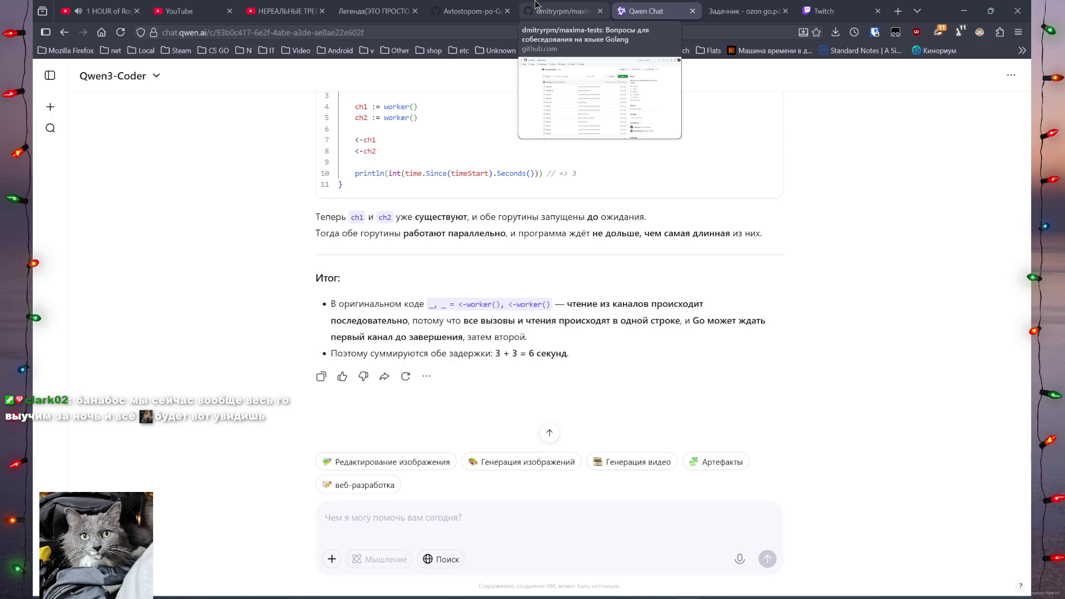
mouse_move(133, 4)
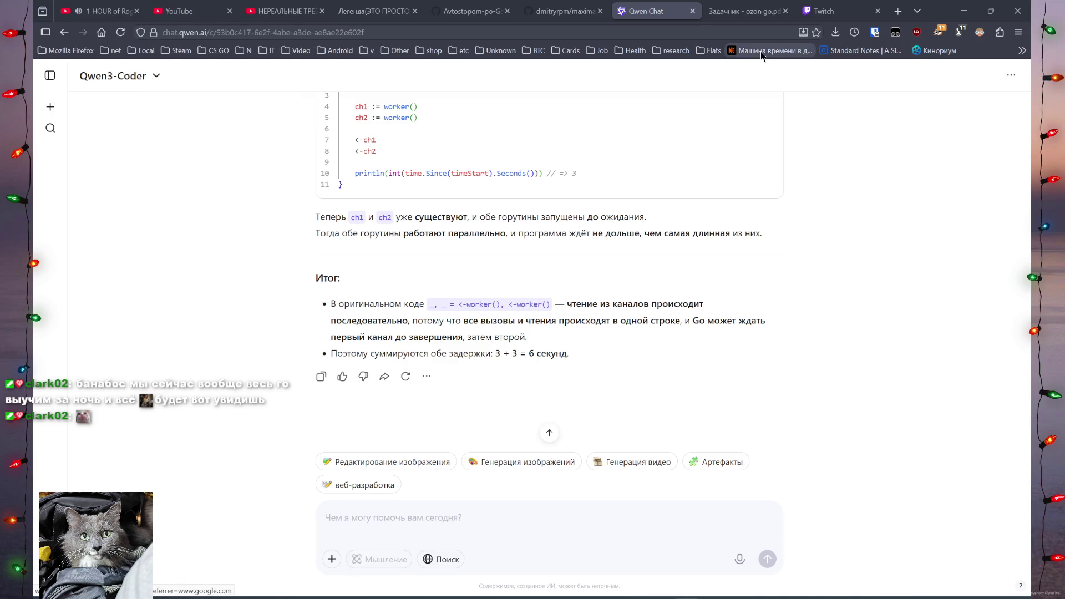
mouse_move(256, 4)
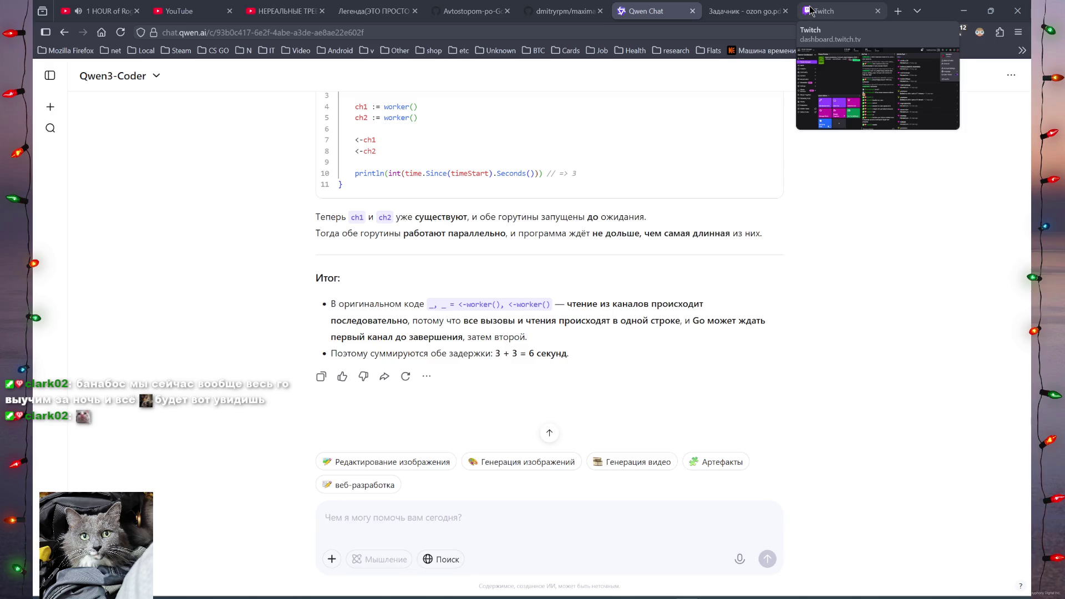
left_click(121, 4)
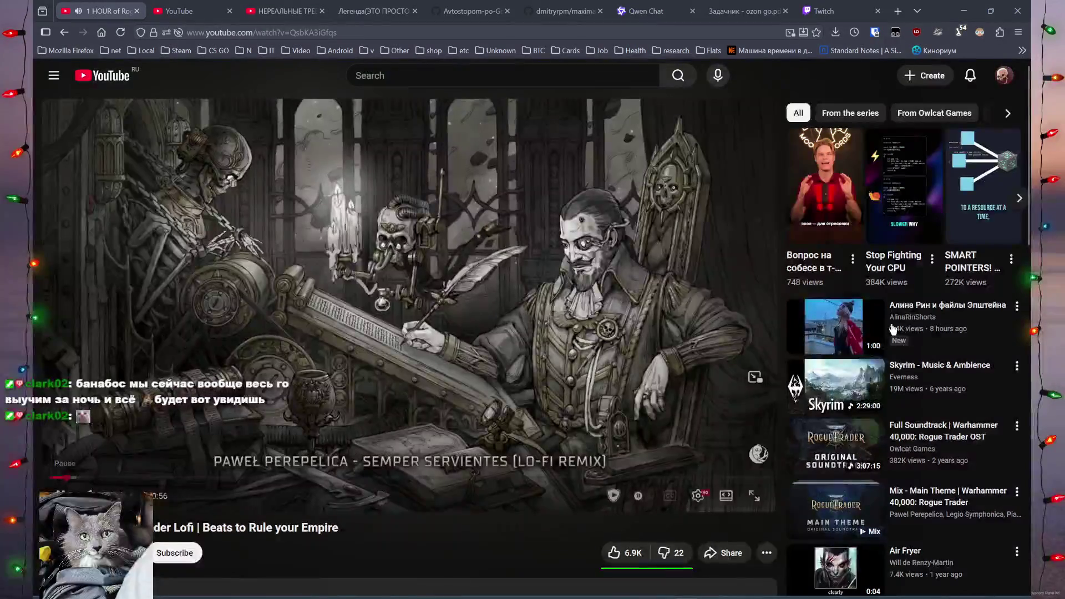
scroll(892, 330, "down", 10)
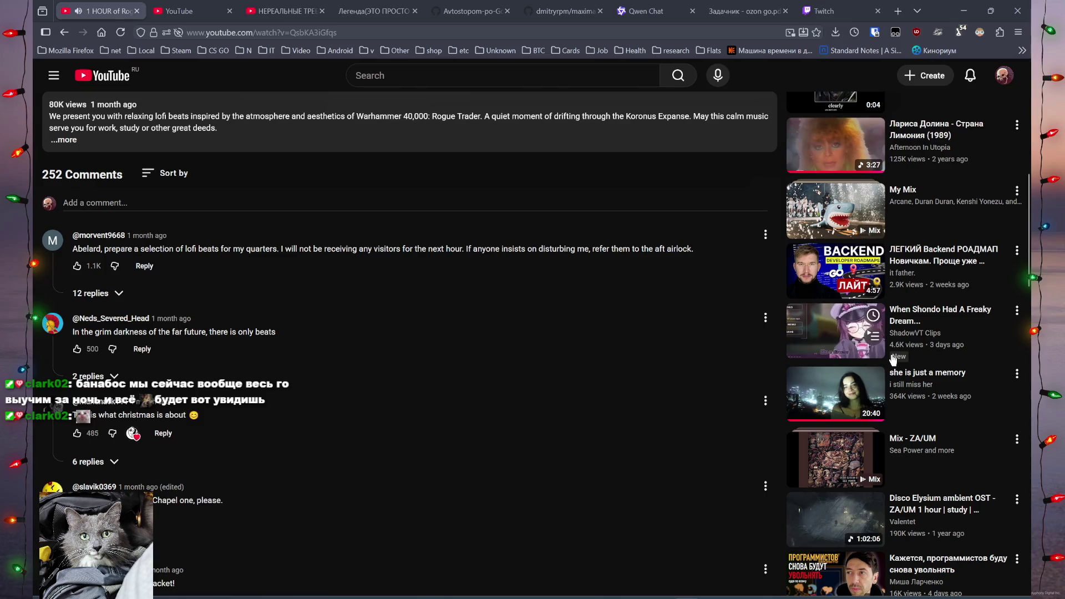
scroll(893, 359, "down", 4)
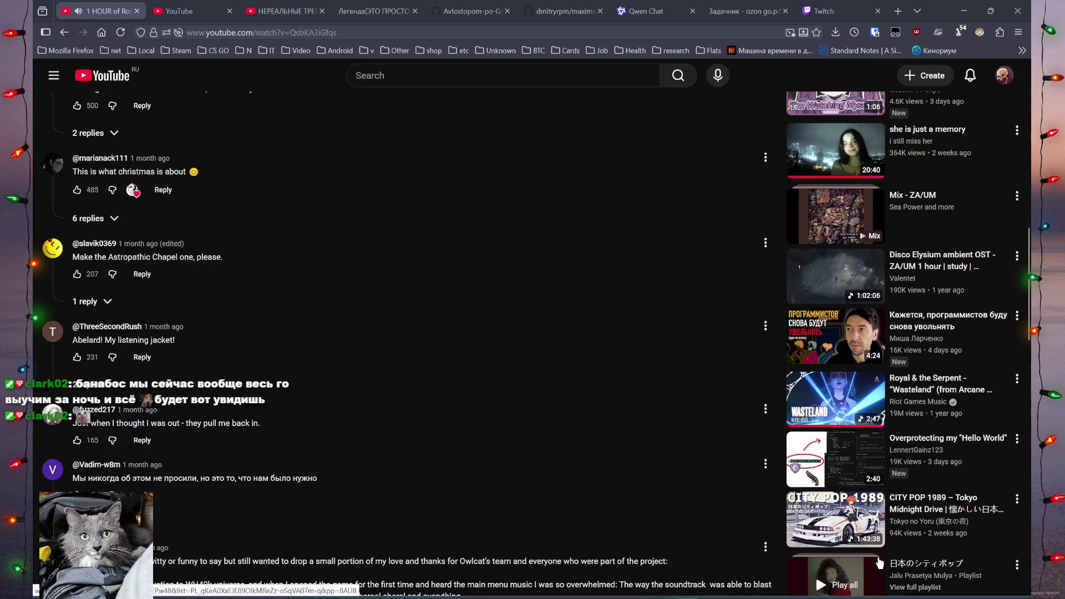
middle_click(901, 509)
left_click(79, 11)
left_click(175, 11)
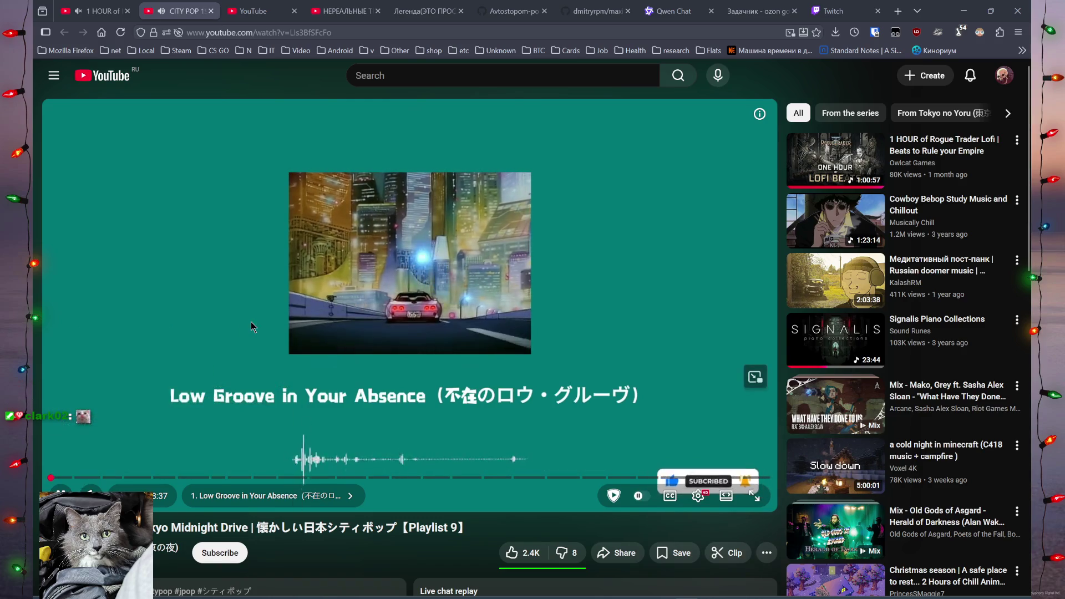
scroll(316, 314, "down", 4)
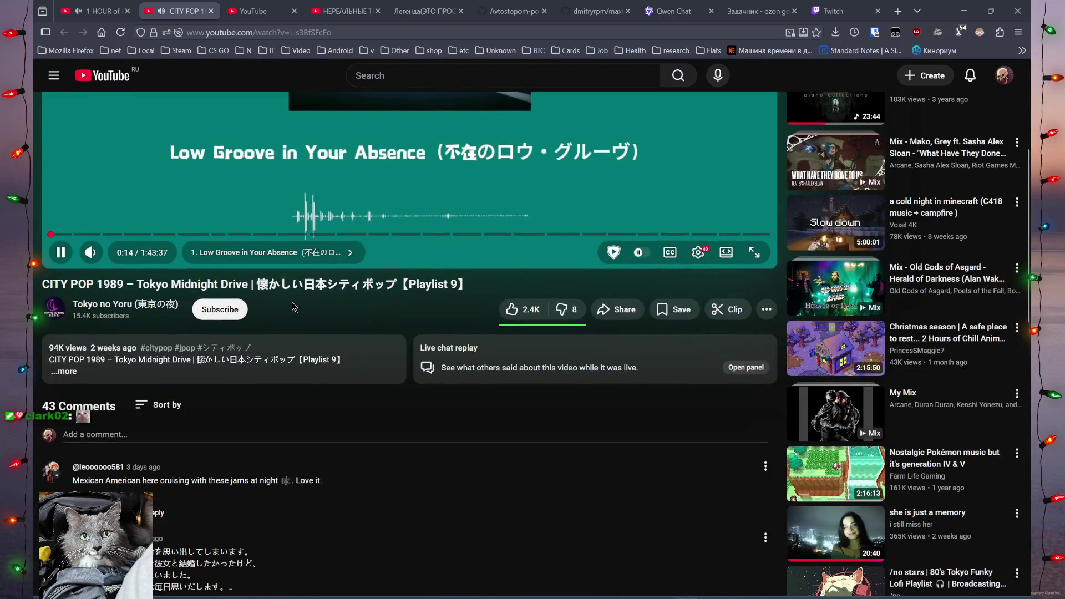
scroll(292, 302, "down", 5)
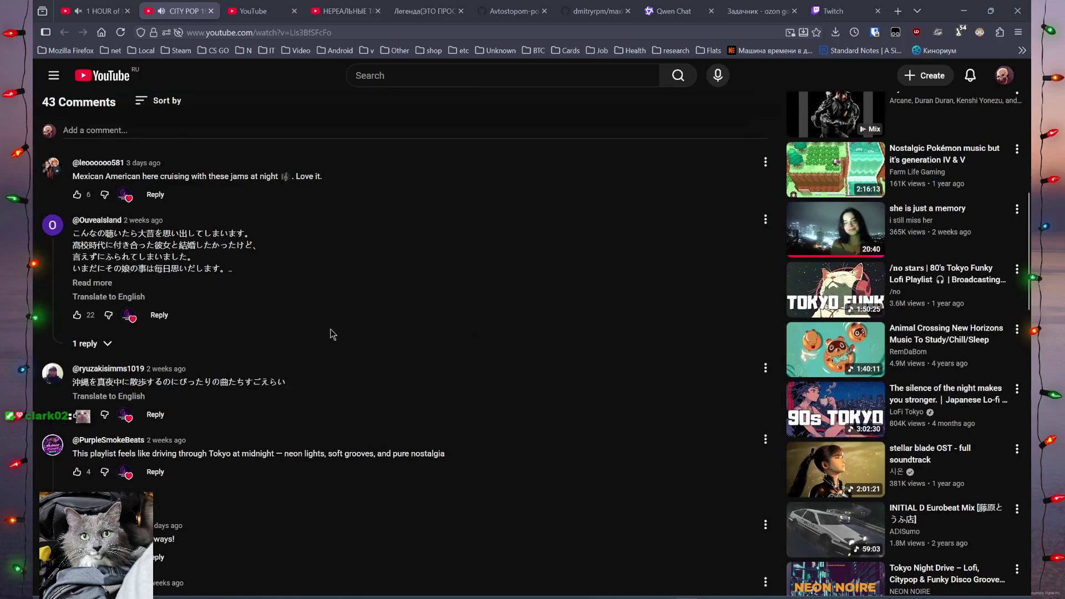
left_click(212, 12)
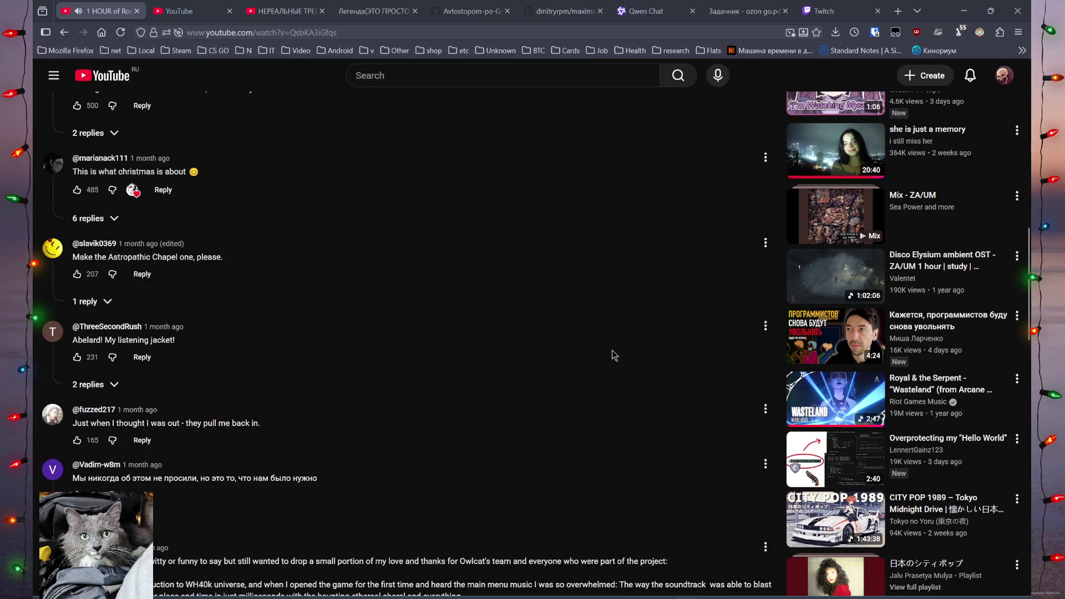
scroll(614, 355, "down", 4)
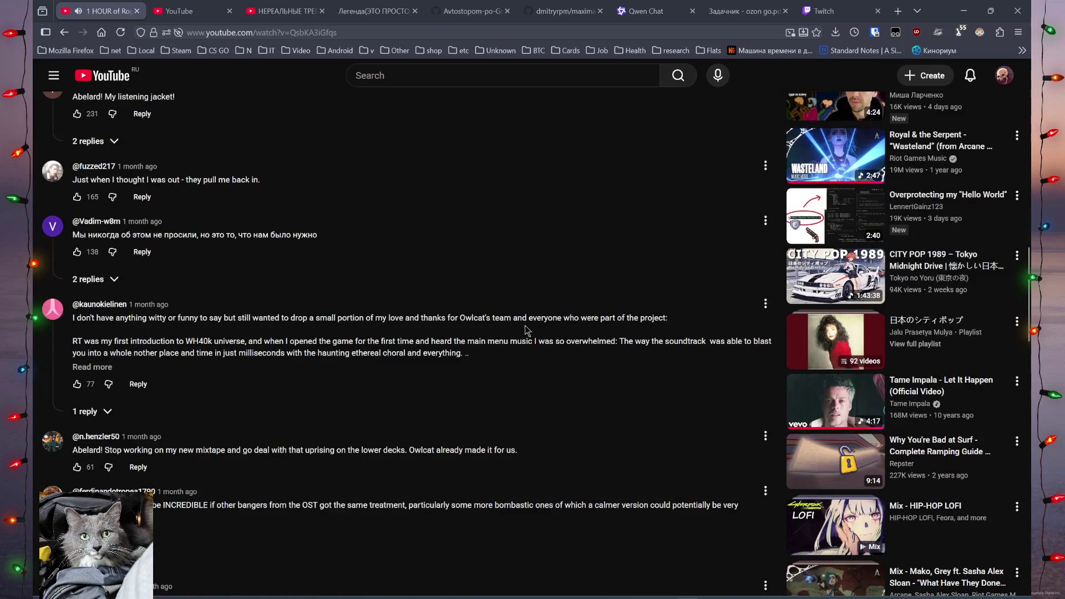
key("Home")
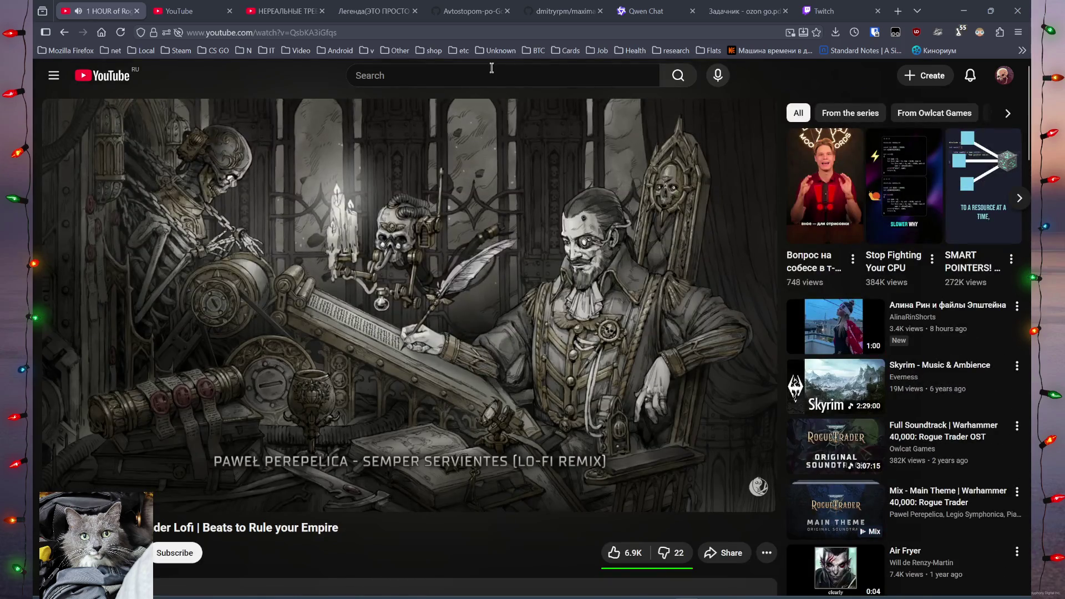
left_click(353, 4)
left_click(488, 6)
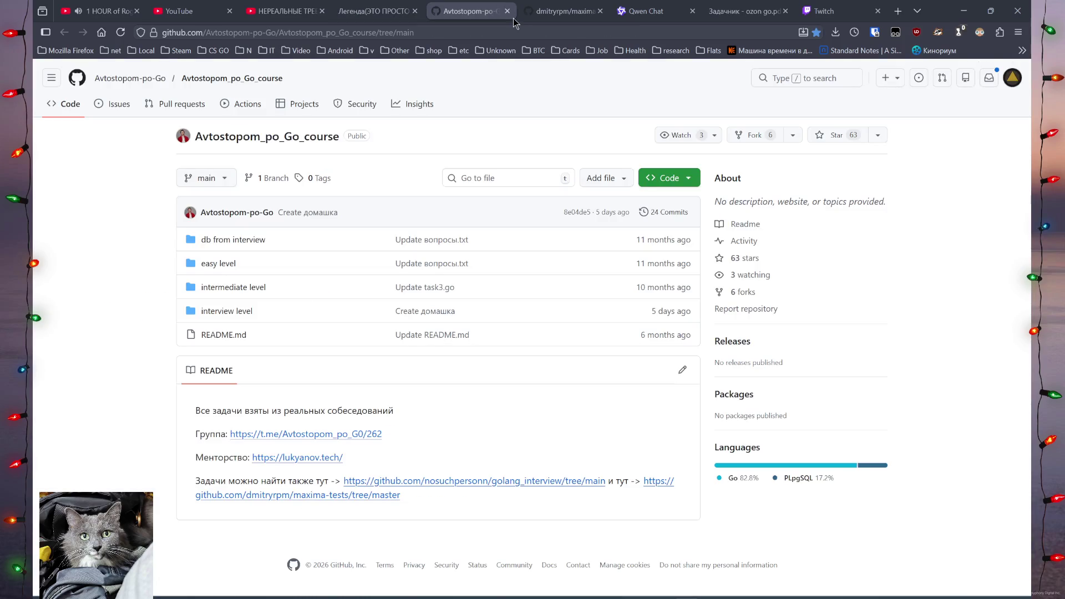
left_click(592, 4)
left_click(646, 6)
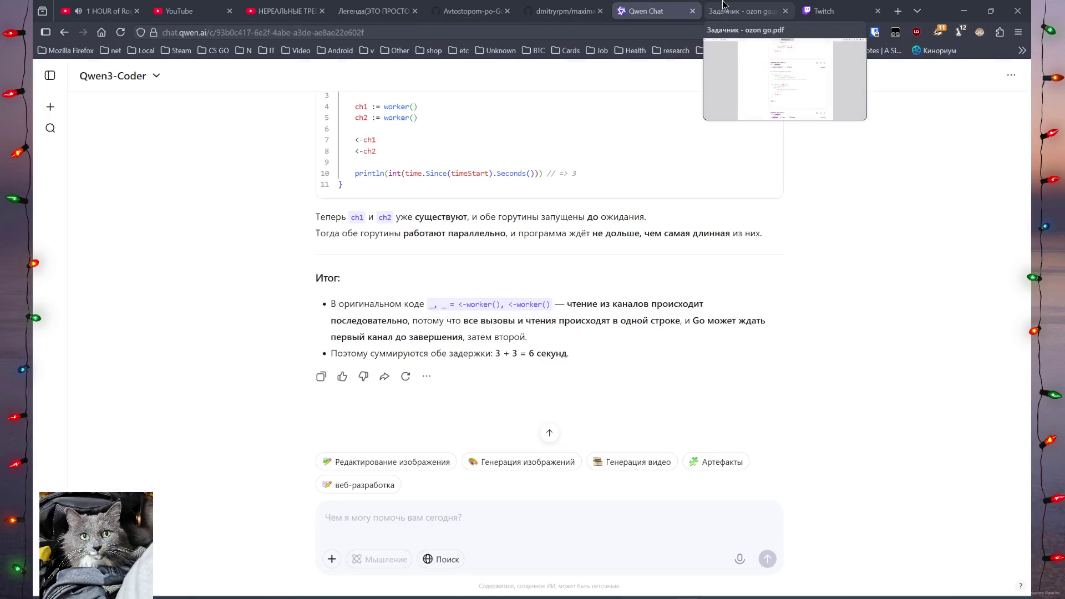
Open ozon go.pdf and browse the tasks, reading the strings task's code.
left_click(724, 6)
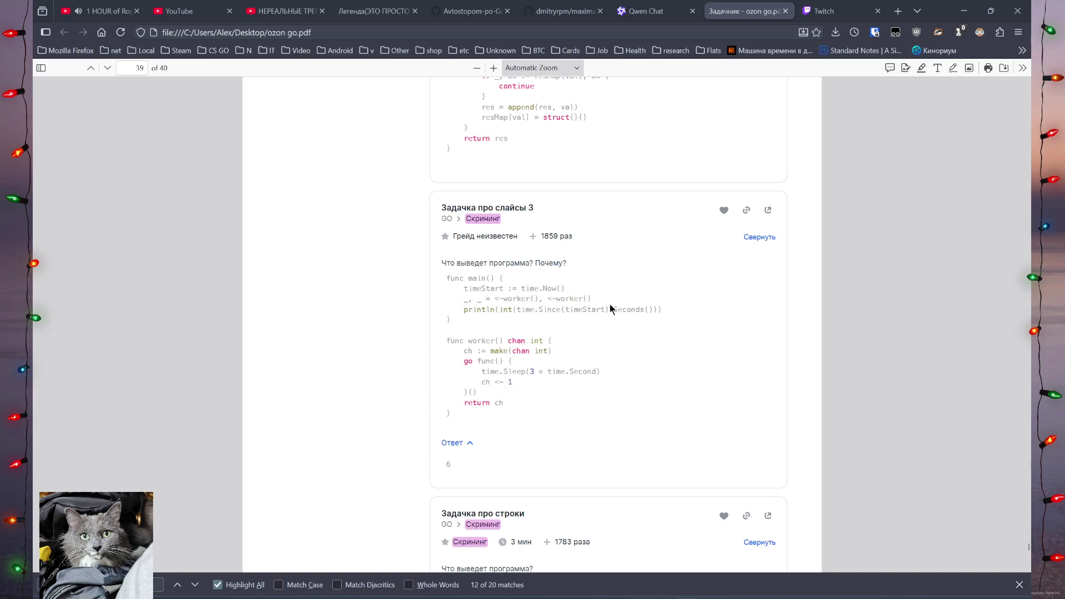
scroll(610, 309, "down", 5)
scroll(610, 309, "up", 4)
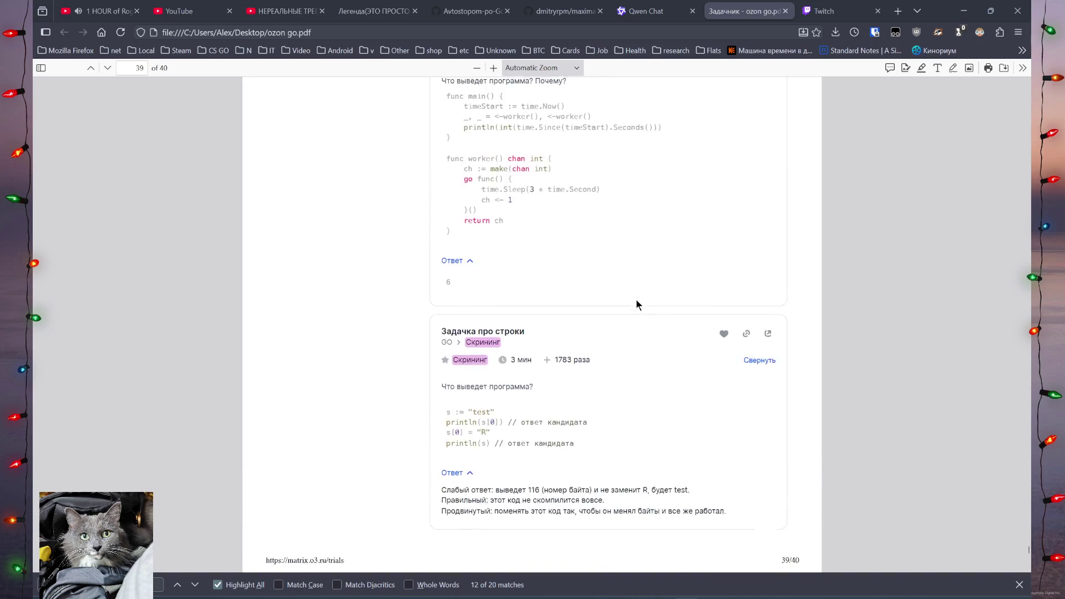
scroll(603, 288, "down", 1)
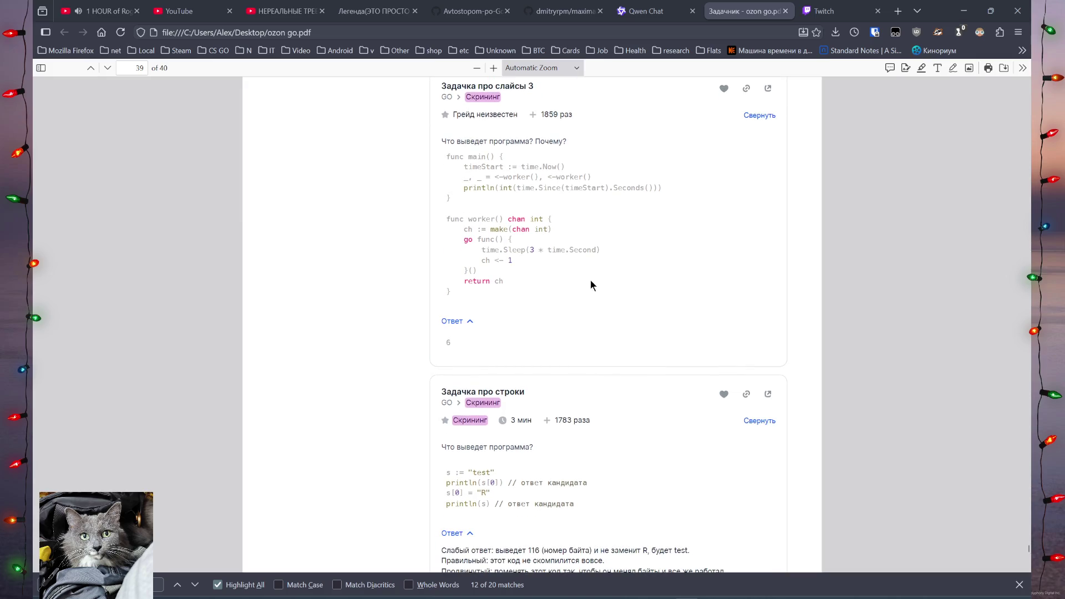
double_click(467, 447)
left_click(514, 471)
scroll(483, 492, "up", 1)
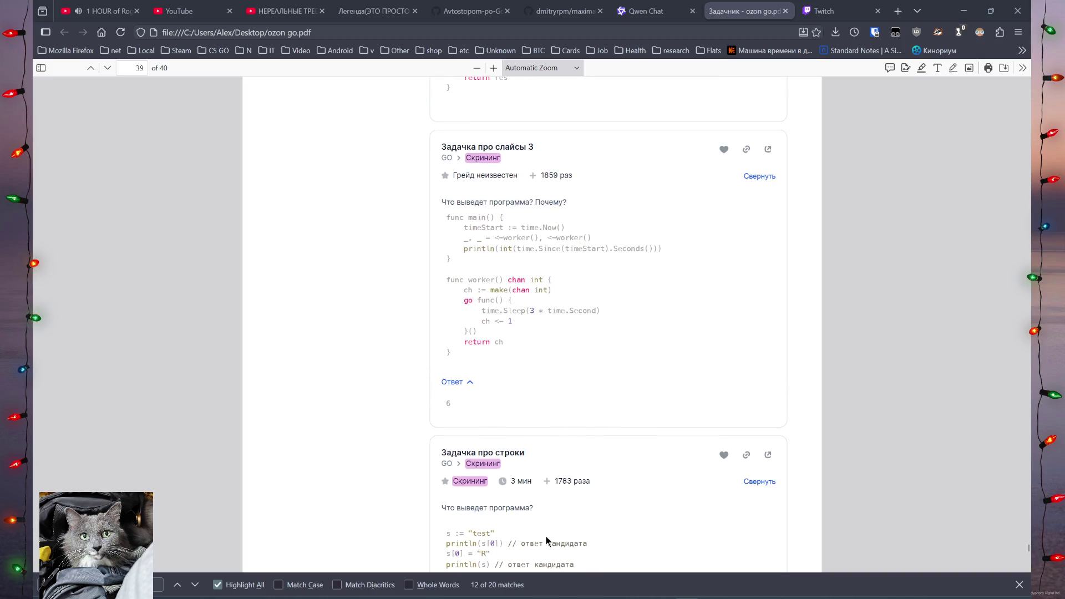
left_click_drag(454, 543, 499, 555)
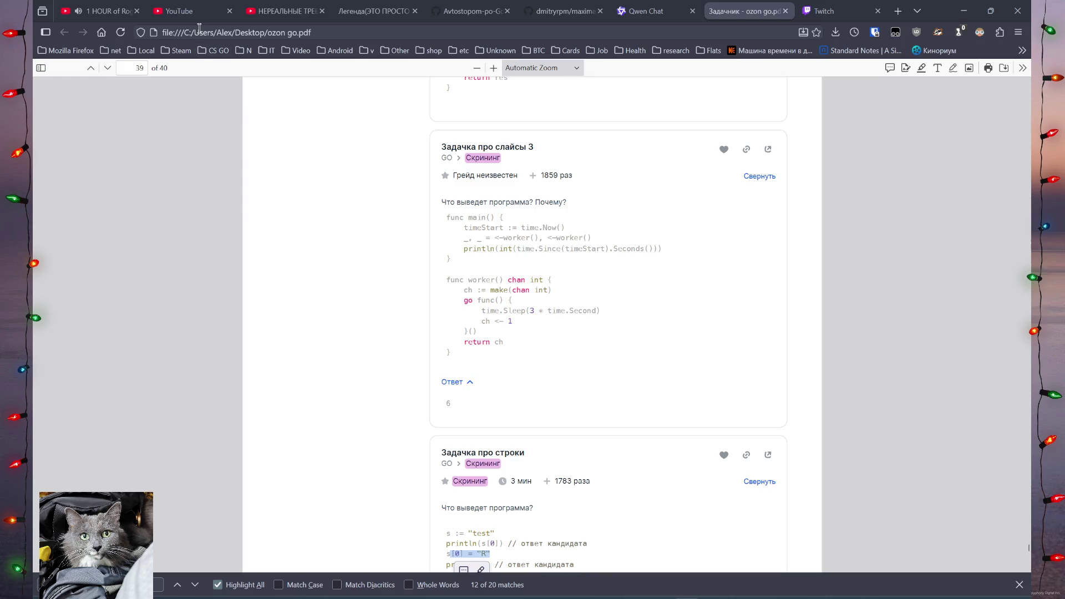
Copy the Задачка про слайсы 1 question and code, then select main.go's old program in GoLand.
mouse_move(96, 8)
scroll(550, 338, "down", 6)
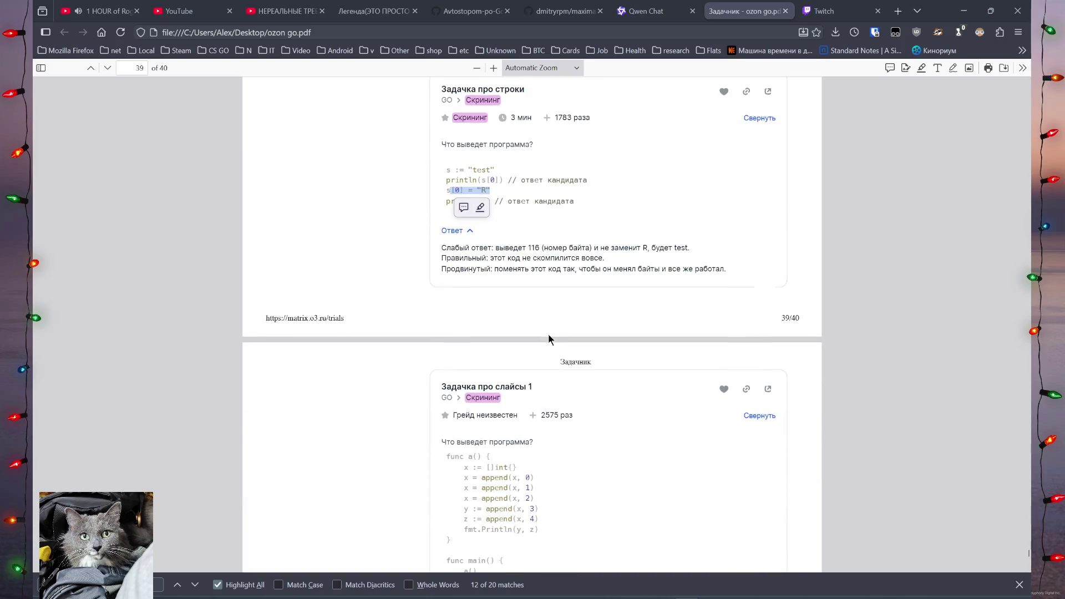
scroll(541, 348, "up", 1)
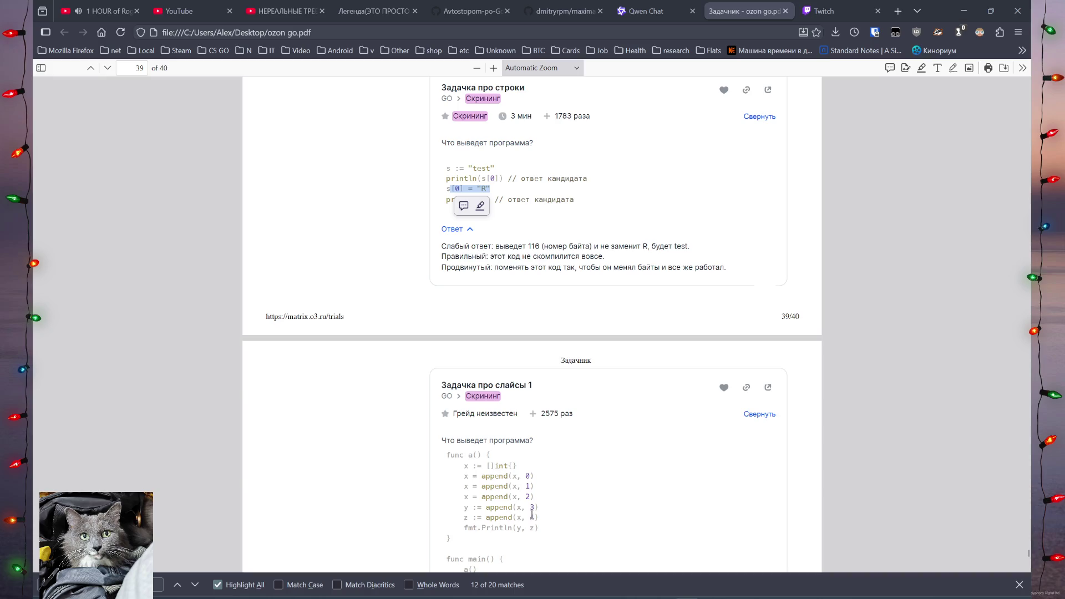
scroll(513, 526, "down", 1)
double_click(451, 524)
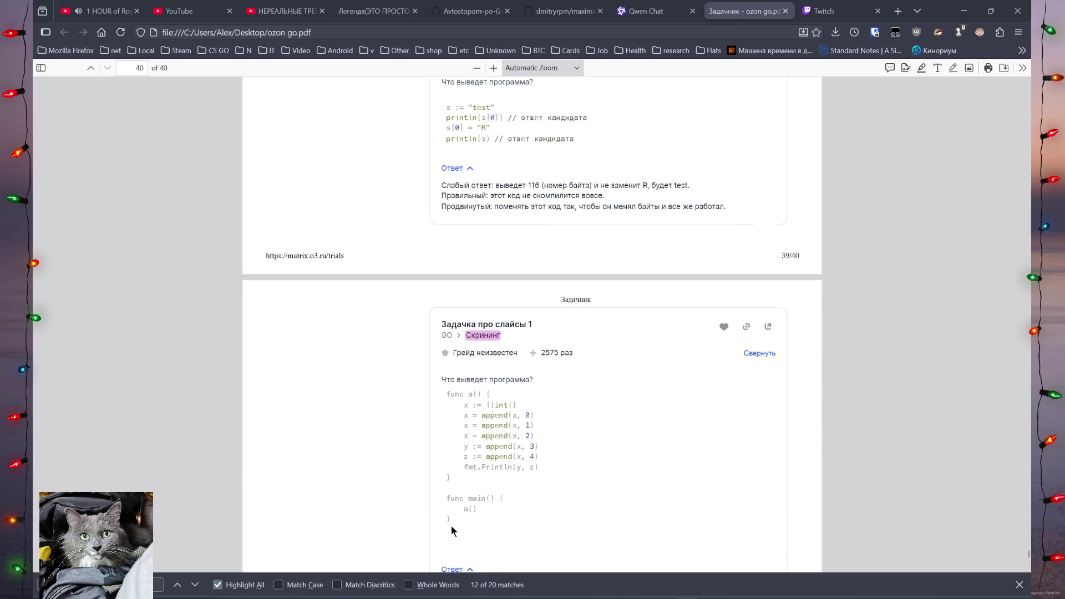
mouse_move(451, 524)
left_mouse_down()
mouse_move(444, 382)
mouse_move(485, 500)
mouse_move(451, 520)
left_mouse_up()
key("ctrl+c")
left_click(452, 391)
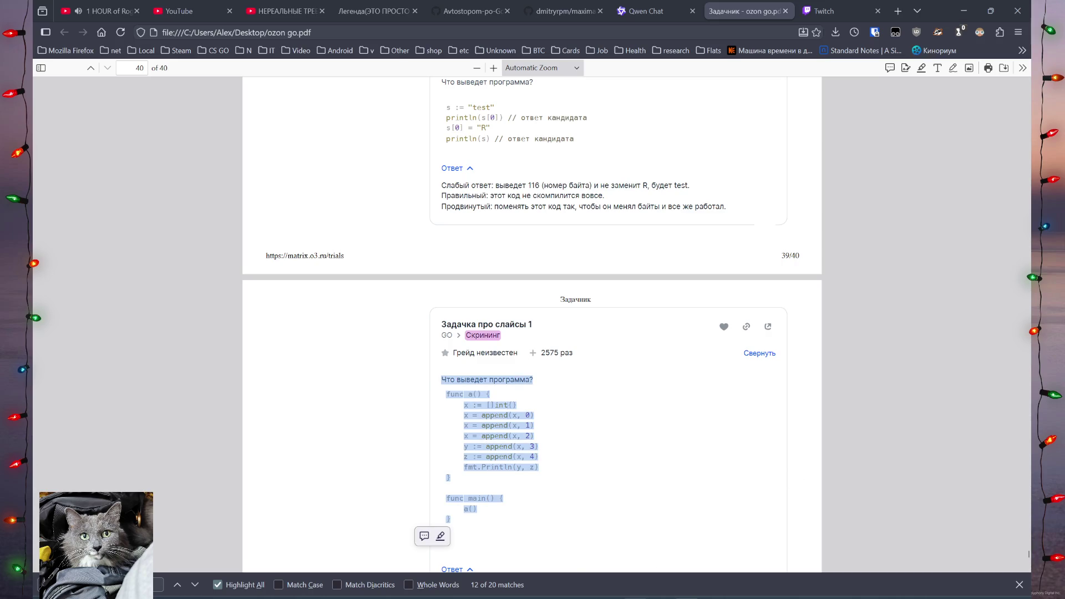
key("alt+Tab")
left_click_drag(271, 365, 236, 146)
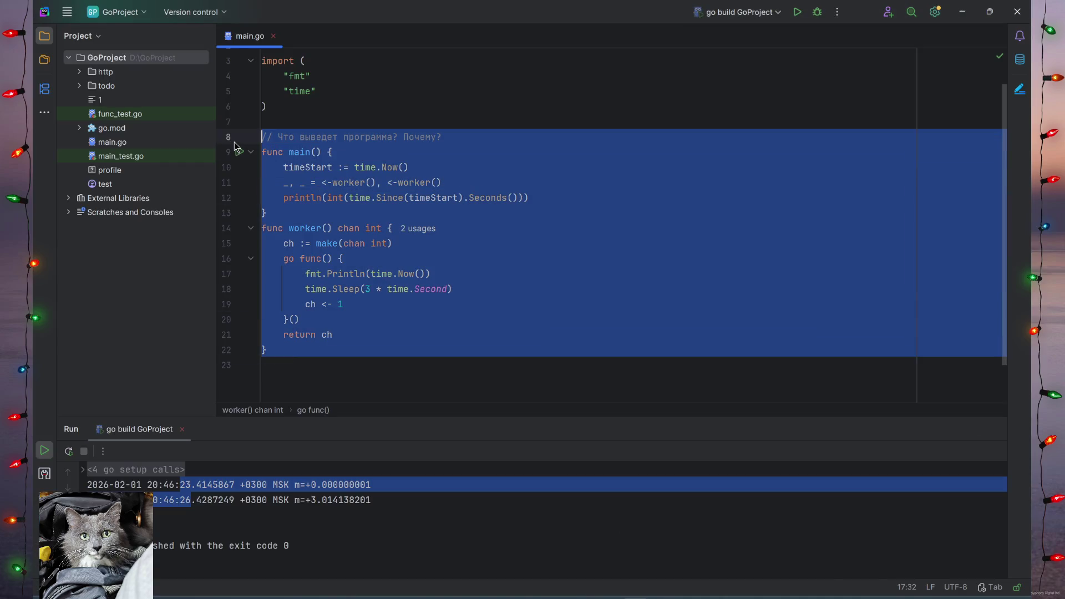
Paste the slices task code over the old program and delete the Russian question line.
key("ctrl+v")
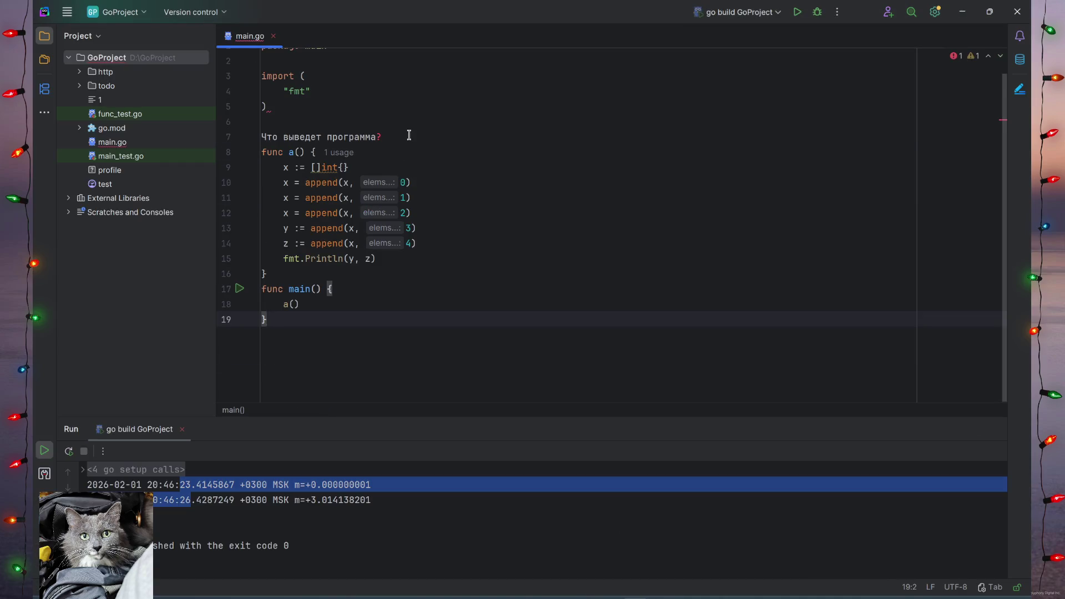
triple_click(409, 135)
key("BackSpace")
left_click(448, 291)
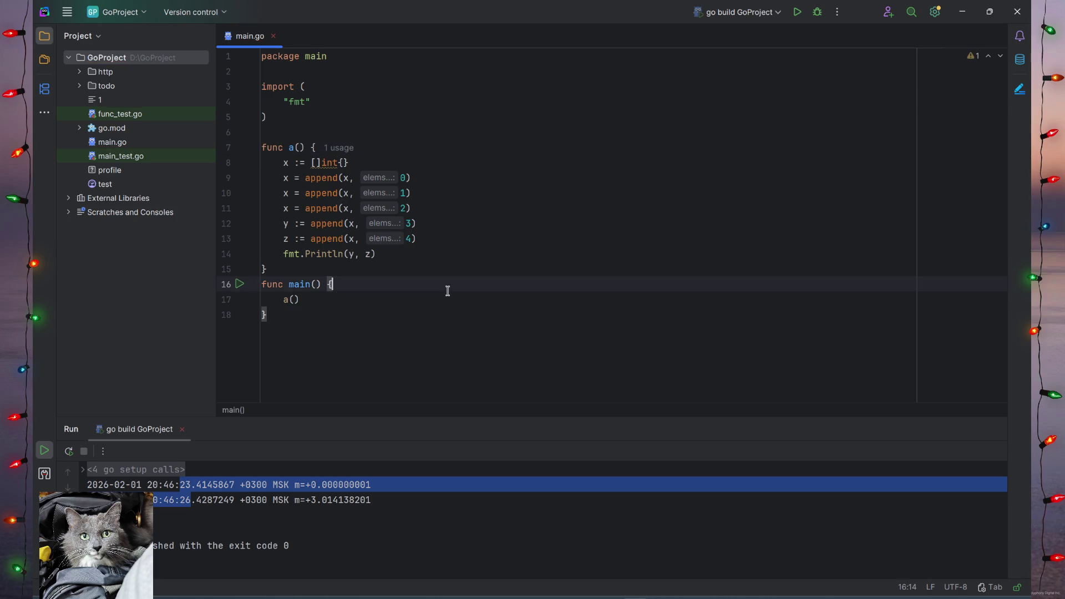
Annotate the first two appends with comments // 1 1 and // 2 2.
left_click(493, 208)
left_click(432, 174)
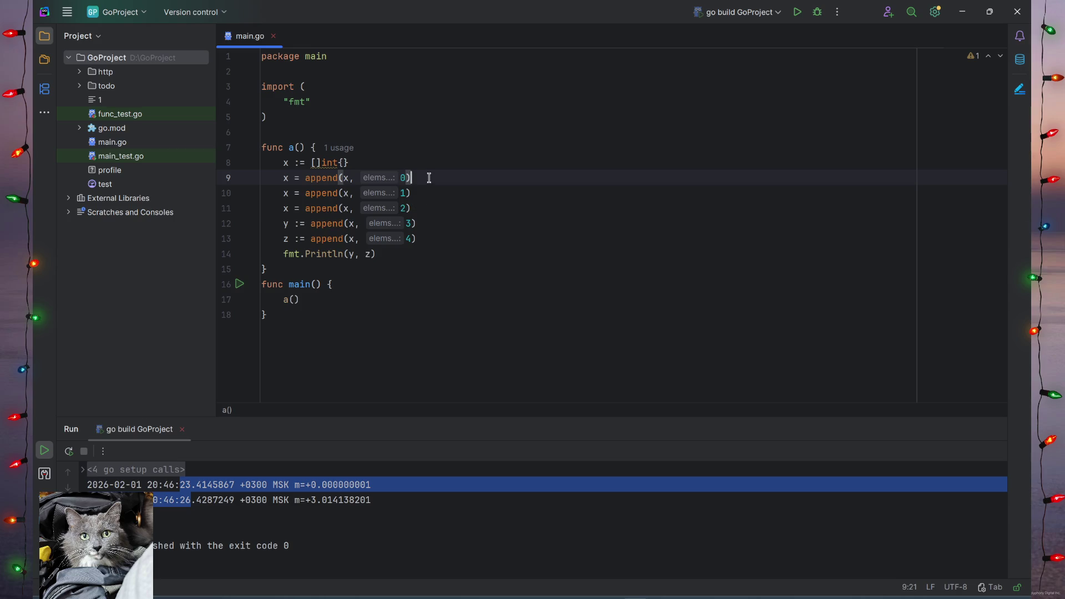
key("End")
type("// ")
type("1 1")
left_click(417, 192)
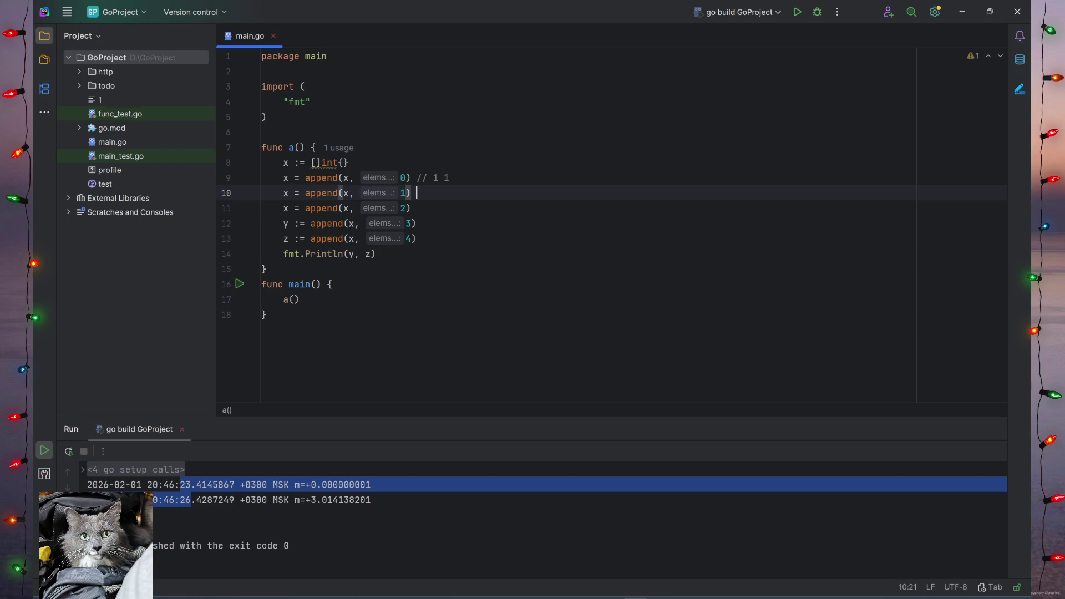
type("2")
key("BackSpace")
key("BackSpace")
key("BackSpace")
type("// 2")
key("Down")
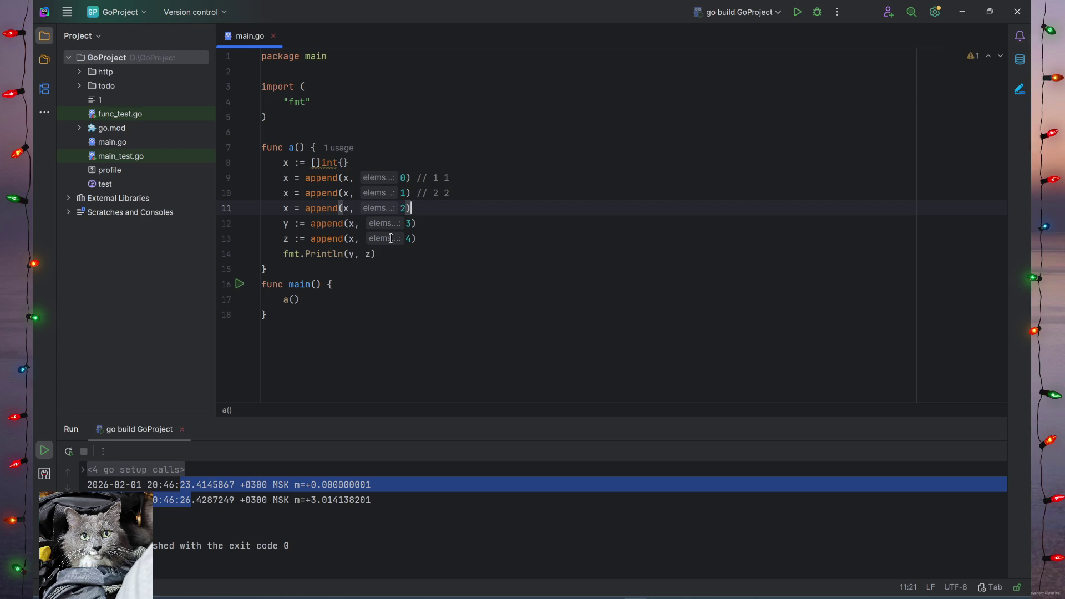
Review the x, y, z appends and comment the third x append with // 3 4.
left_click_drag(288, 209, 285, 163)
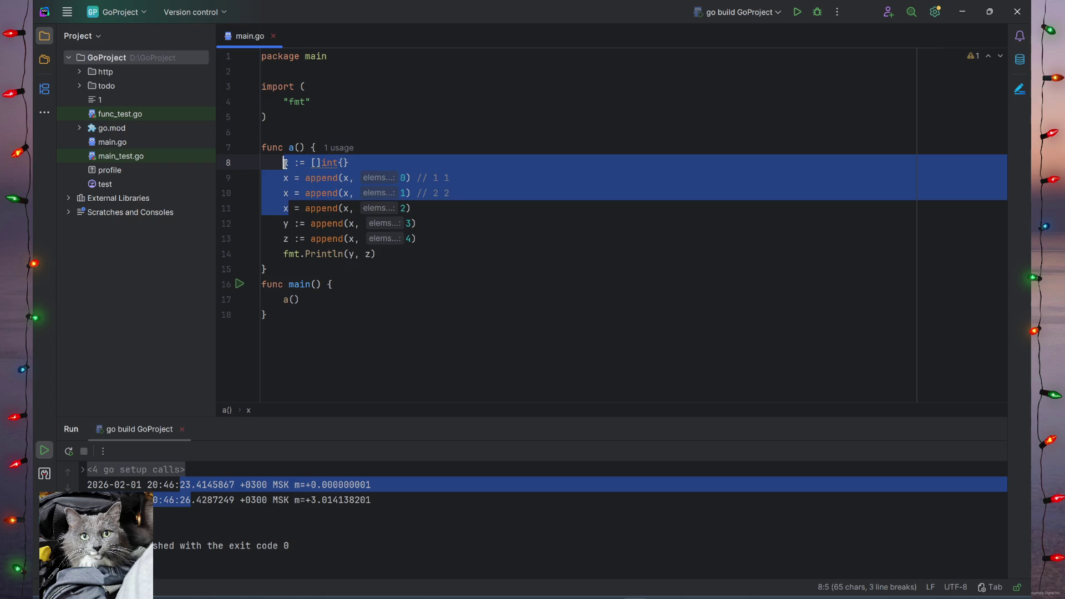
left_click(288, 224)
left_click_drag(284, 239, 294, 238)
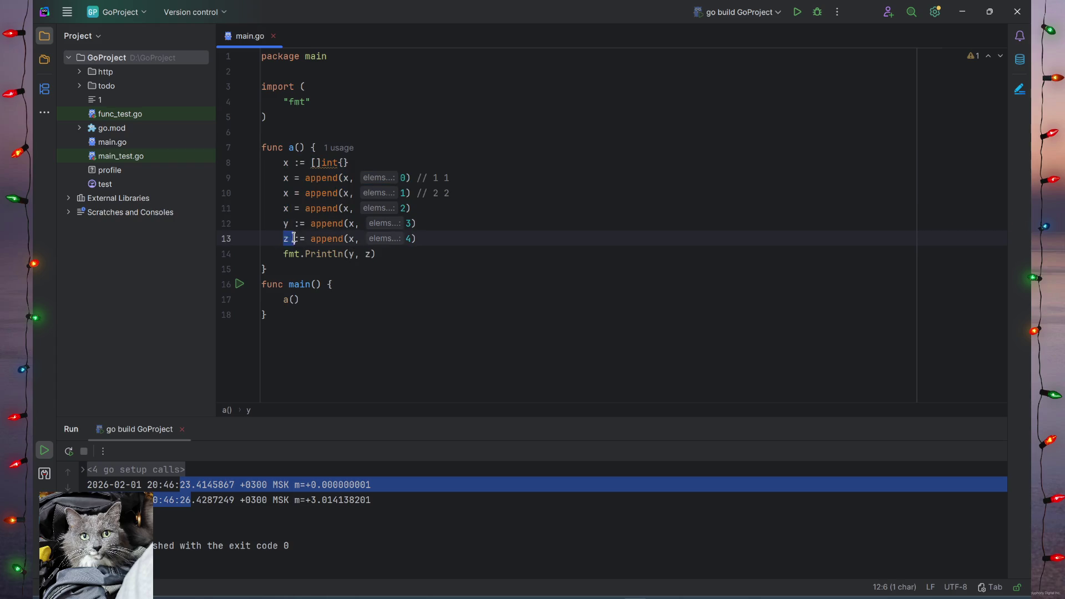
mouse_move(354, 254)
left_mouse_down()
mouse_move(403, 262)
mouse_move(373, 255)
left_mouse_up()
key("ctrl+z")
left_click(398, 267)
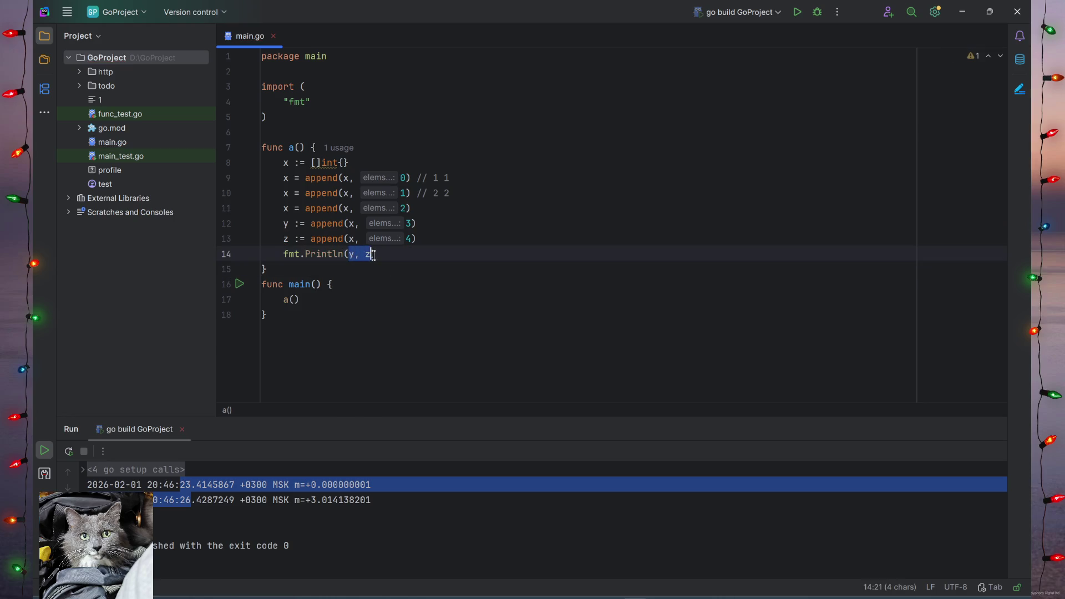
left_click(429, 267)
left_click(425, 228)
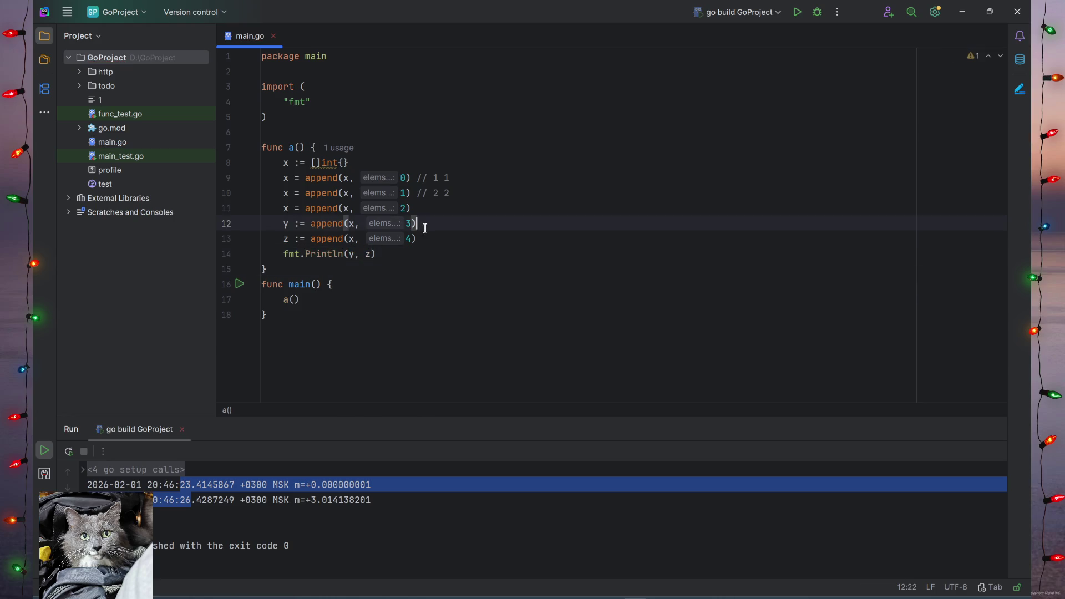
left_click(428, 210)
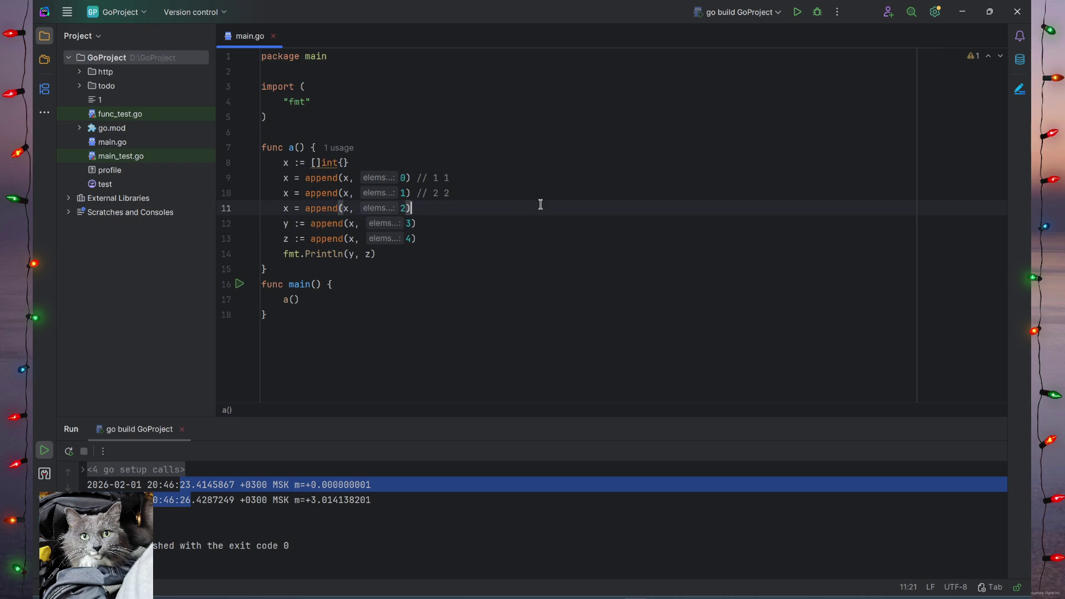
type(" // 3 4")
Add the comment // 4 4 after the y append on line 12.
left_click(491, 253)
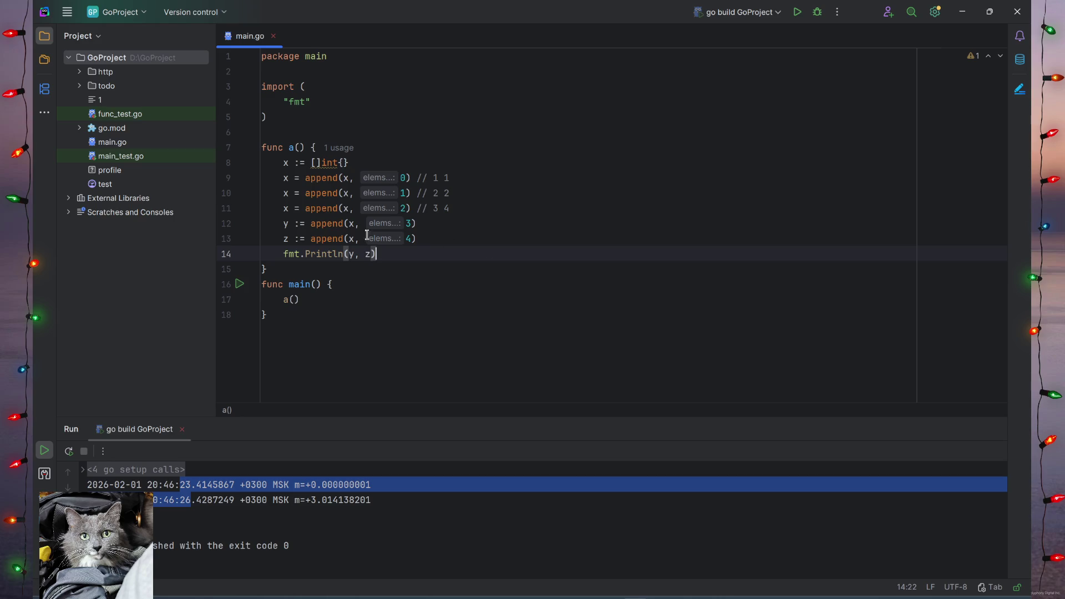
left_click(352, 225)
left_click(295, 222)
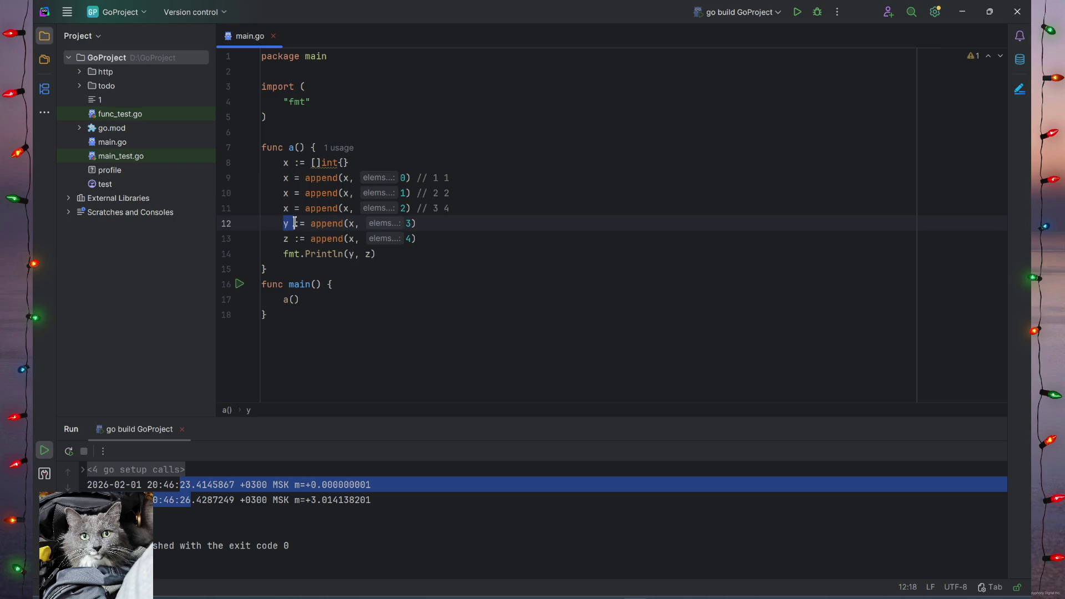
key("ctrl+w")
left_click(351, 239)
key("ctrl+w")
left_click(488, 217)
type("// ")
type("4")
type(" 4")
Comment the z append with // 4 4 and Println with predicted output 0 1 2 4.
left_click(455, 240)
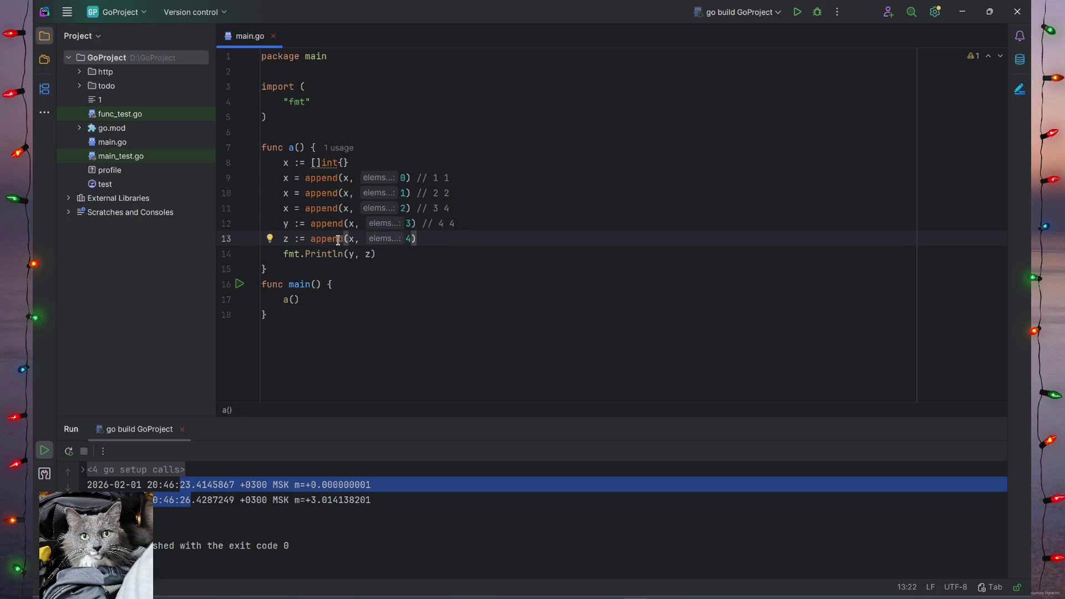
left_click_drag(305, 239, 333, 239)
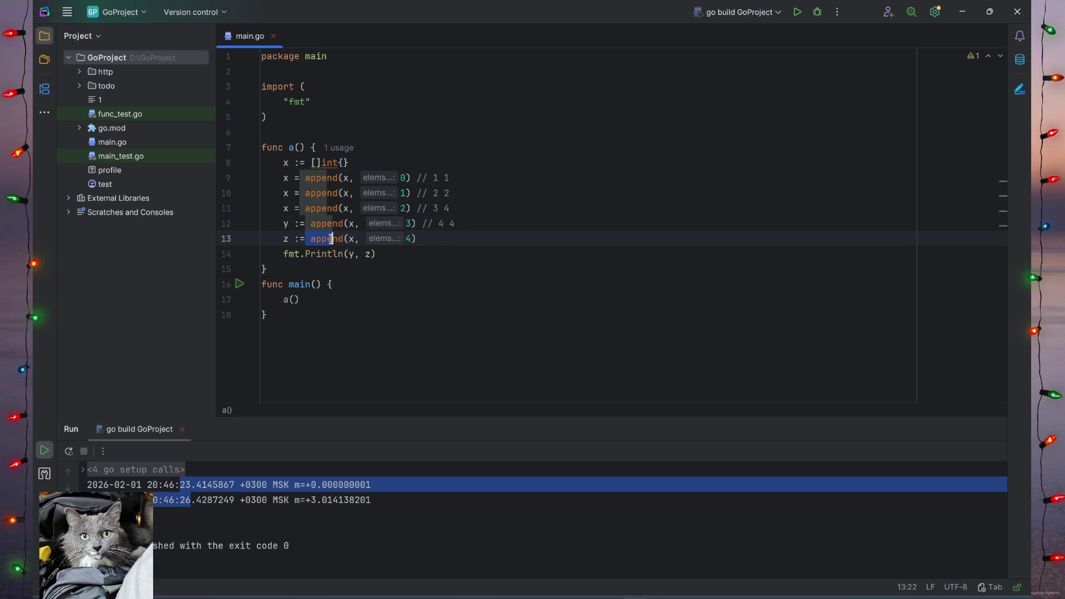
left_click(373, 254)
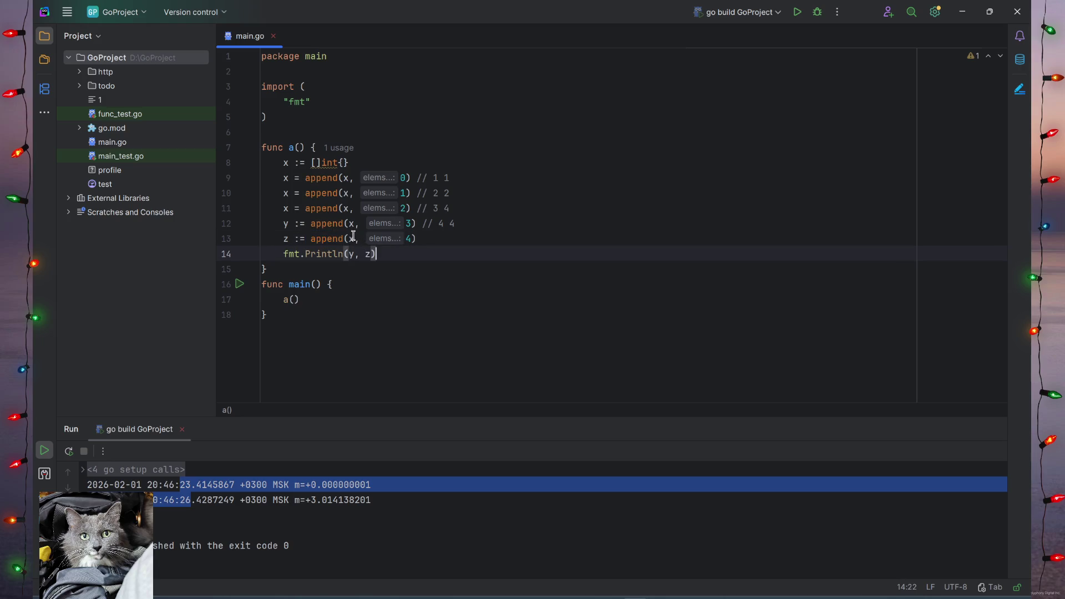
left_click_drag(412, 239, 405, 239)
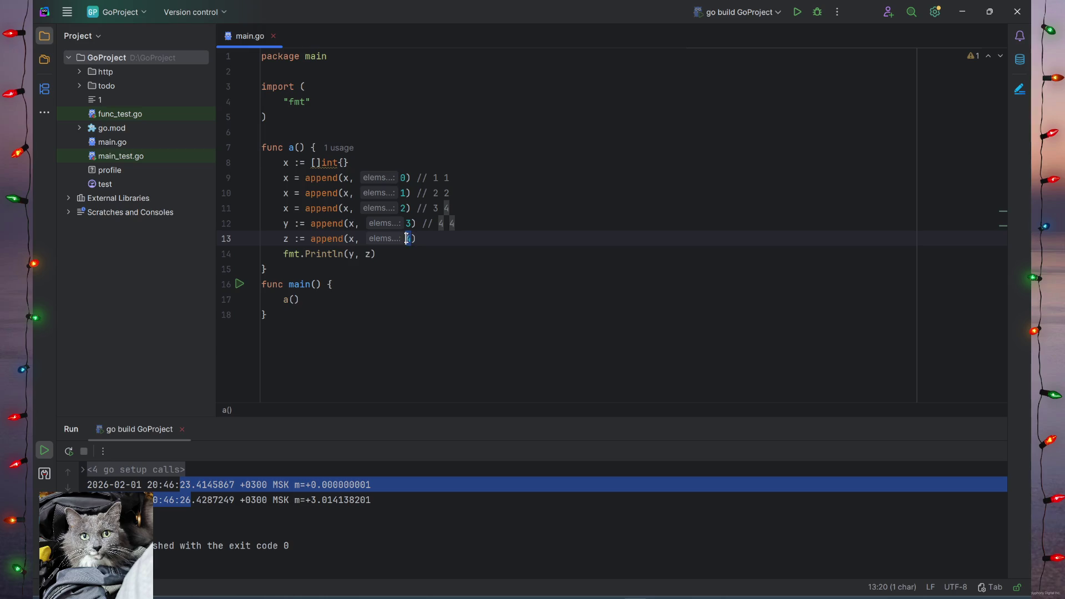
left_click(417, 239)
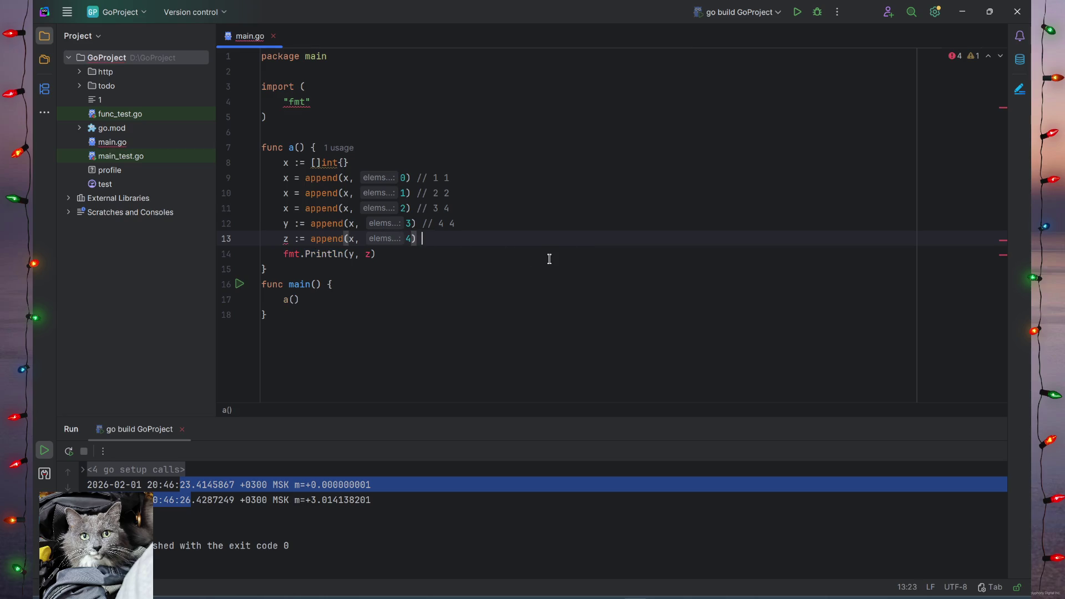
type("// 4 4")
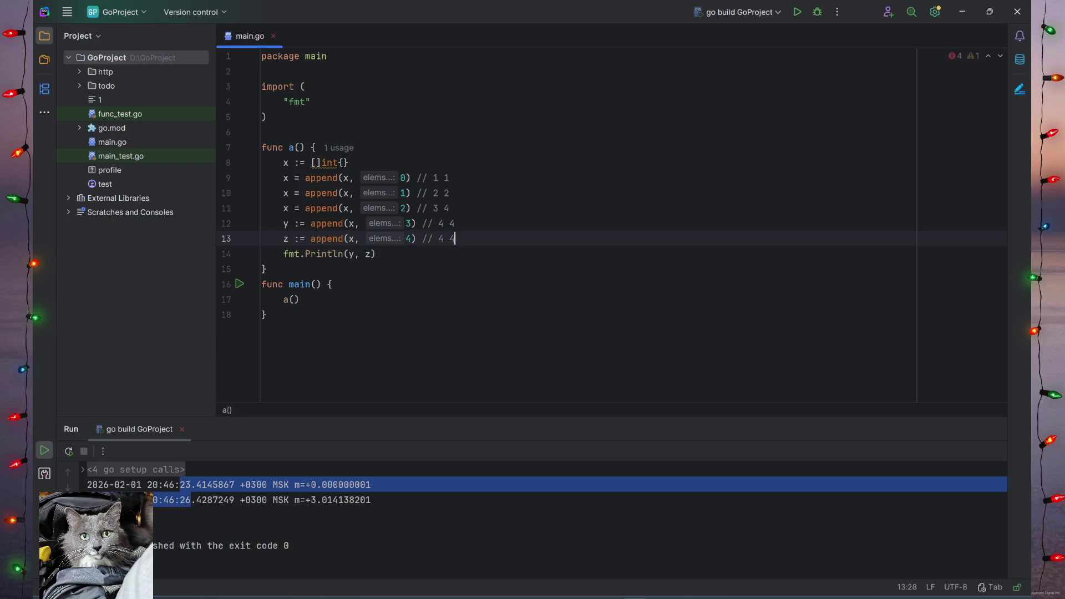
left_click(470, 253)
type("// ")
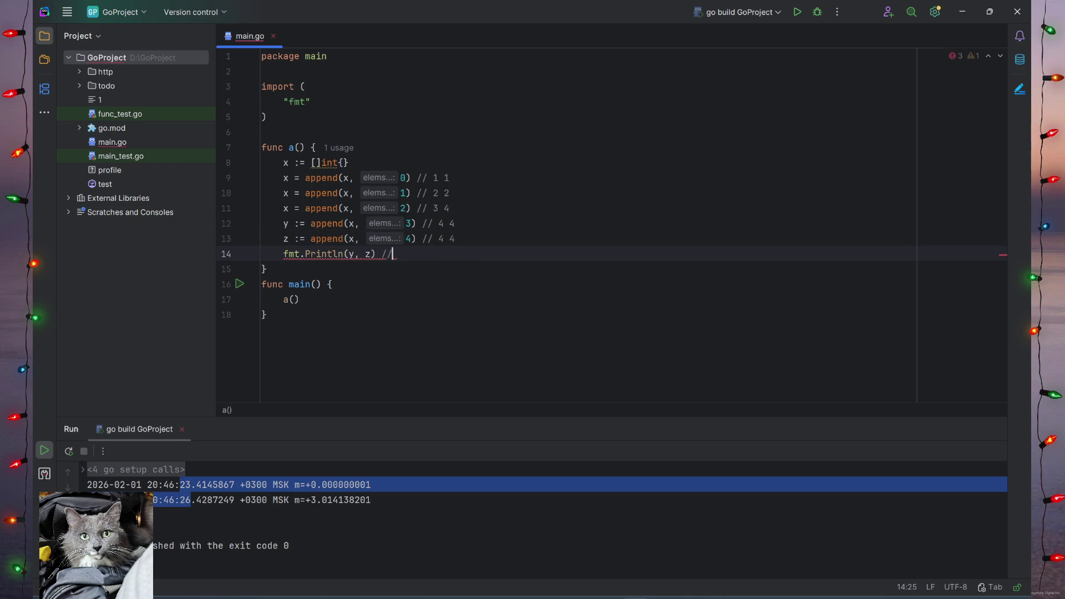
type("0 2")
type(" 2 4")
left_click(410, 302)
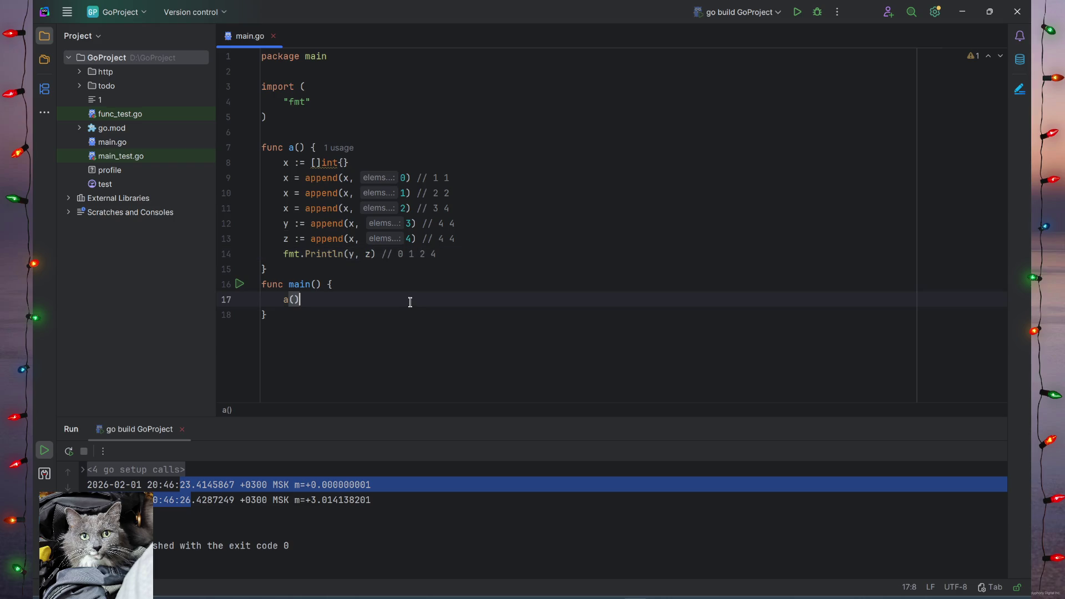
Run main.go, getting [0 1 2 4] [0 1 2 4], then return to the task PDF.
left_click(797, 12)
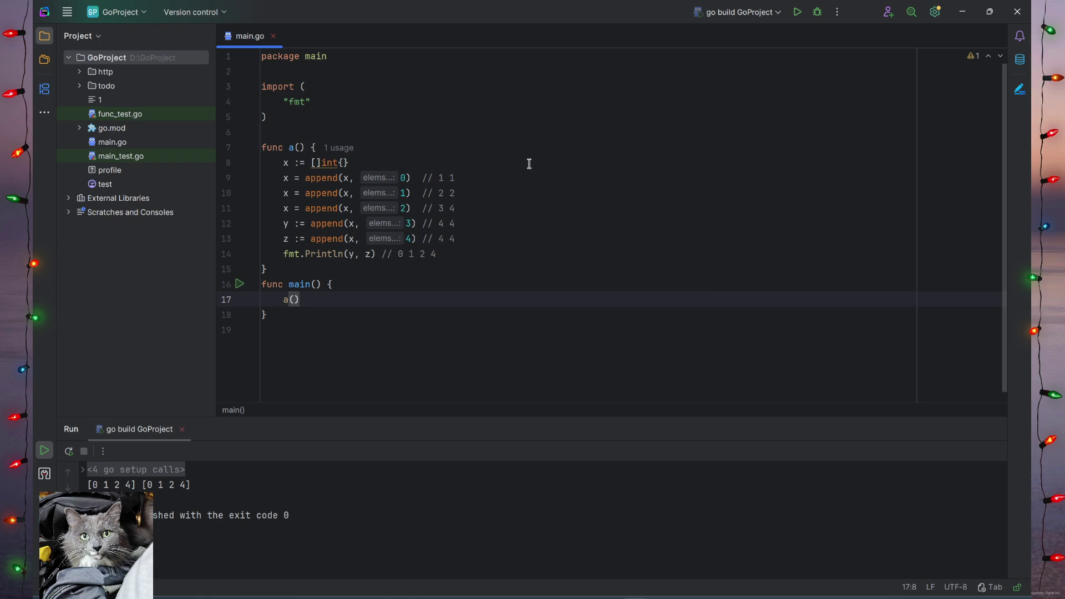
key("alt+Tab")
key("alt+Tab")
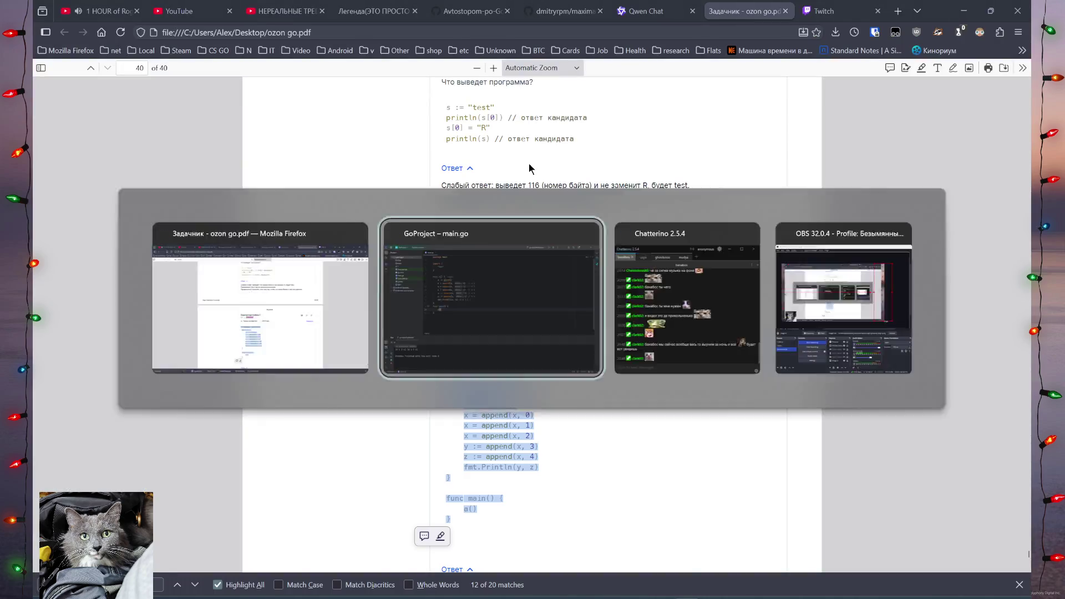
mouse_move(502, 262)
left_mouse_down()
mouse_move(316, 161)
mouse_move(421, 172)
mouse_move(316, 148)
mouse_move(200, 141)
left_mouse_up()
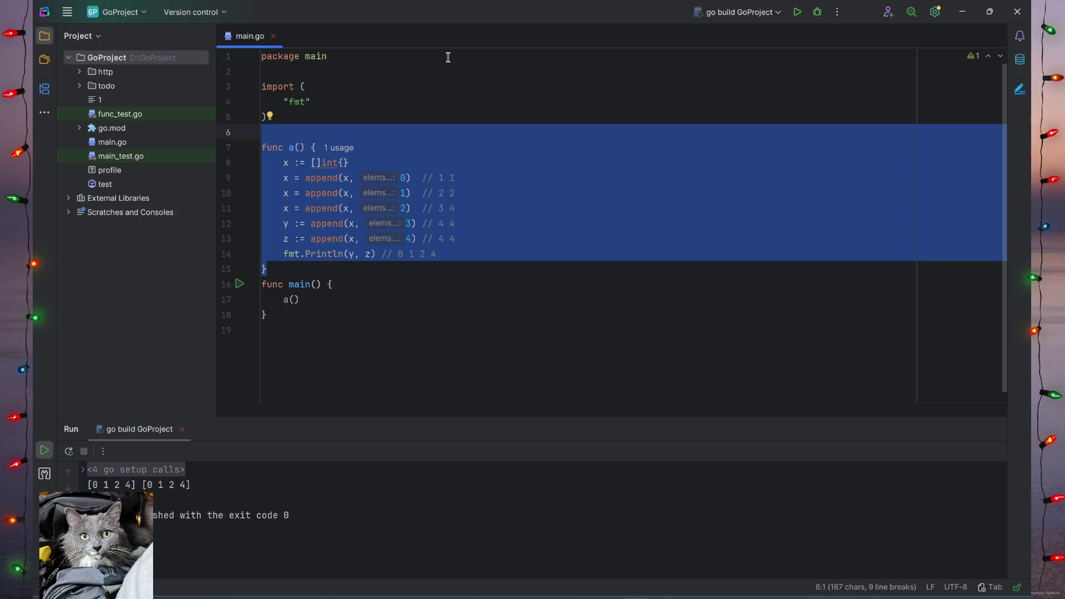
left_click(320, 132)
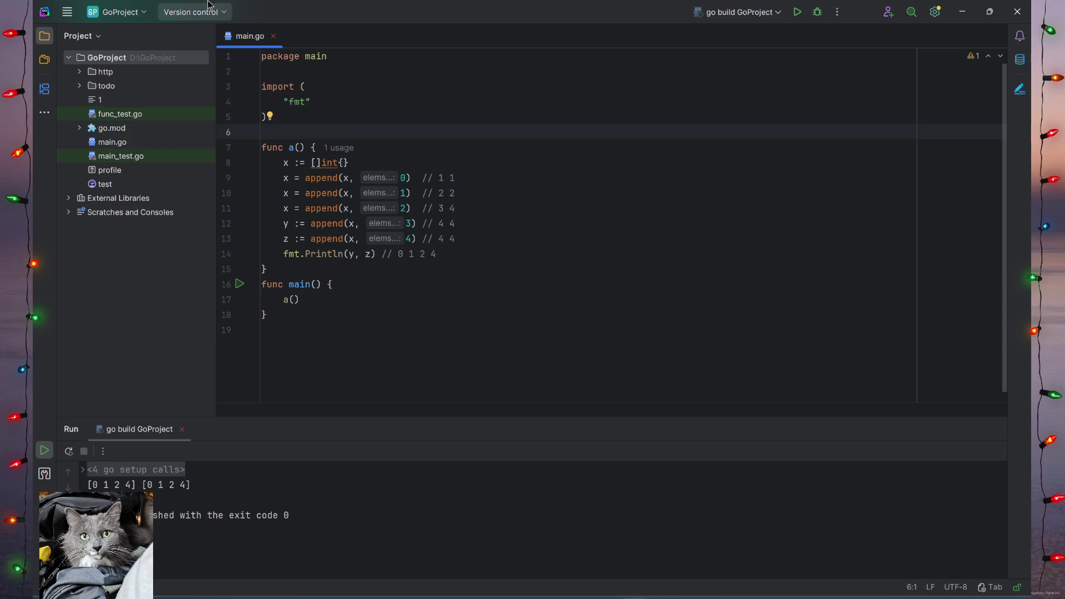
left_click(561, 240)
left_click(429, 322)
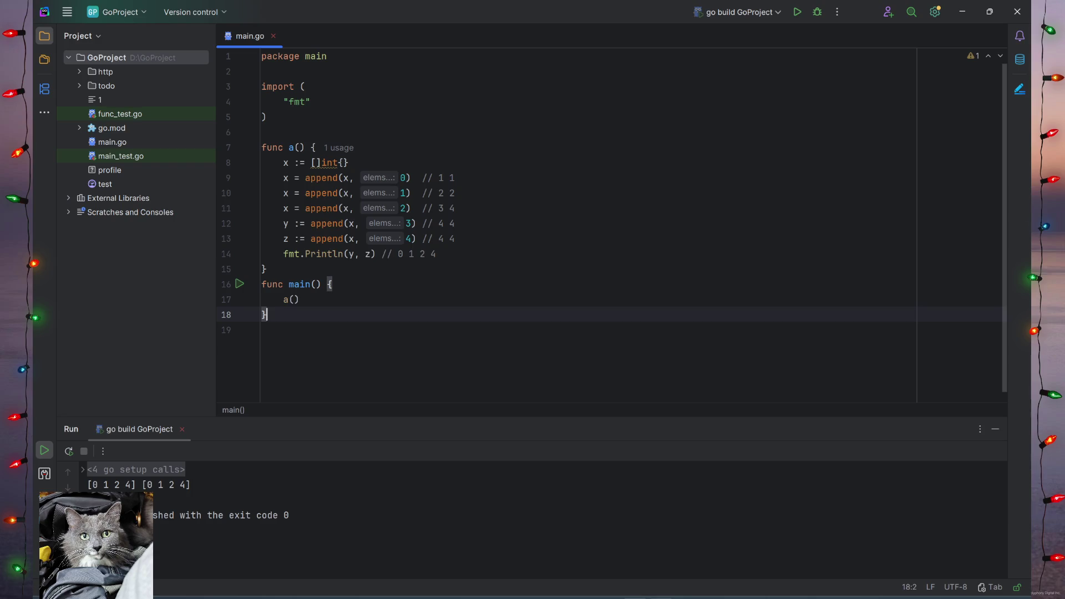
key("alt+Tab")
left_click(586, 375)
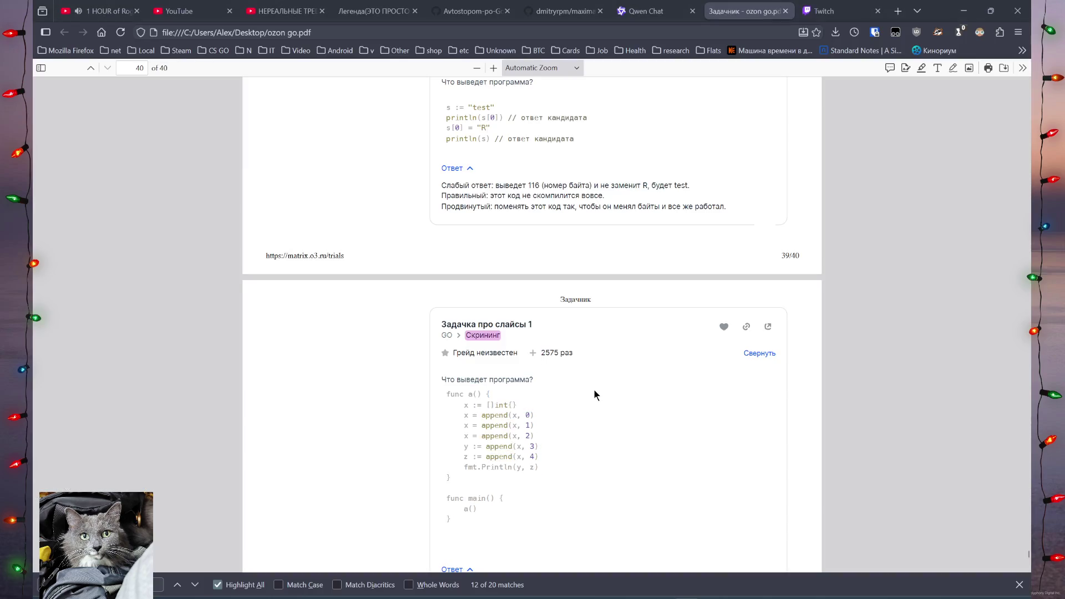
Check the Задачка про слайсы 1 answer and scroll back toward the Go (теория) section.
scroll(591, 385, "down", 5)
scroll(594, 398, "down", 4)
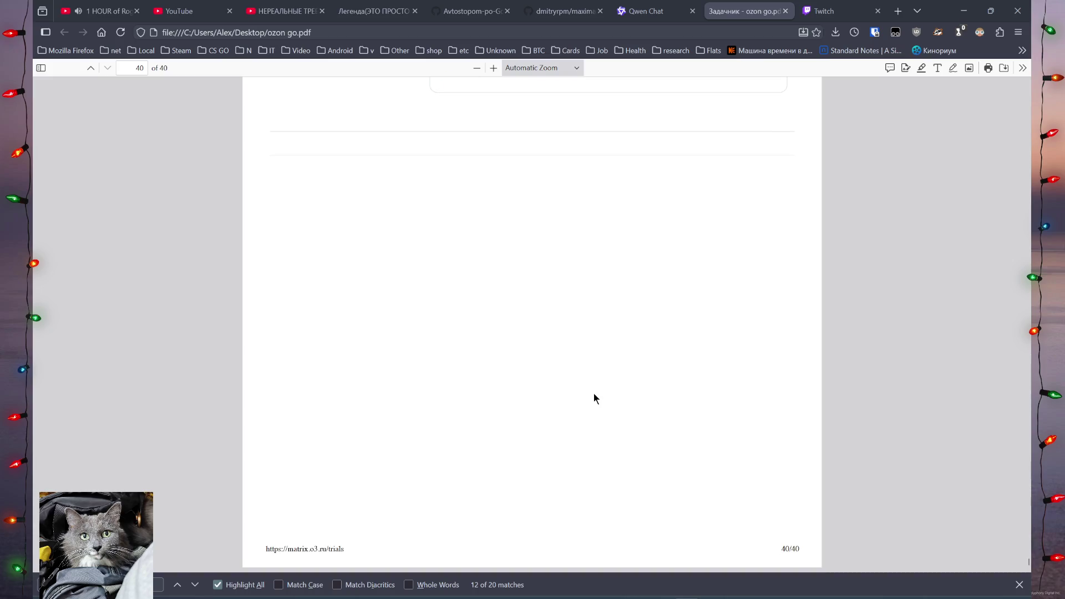
scroll(533, 334, "up", 10)
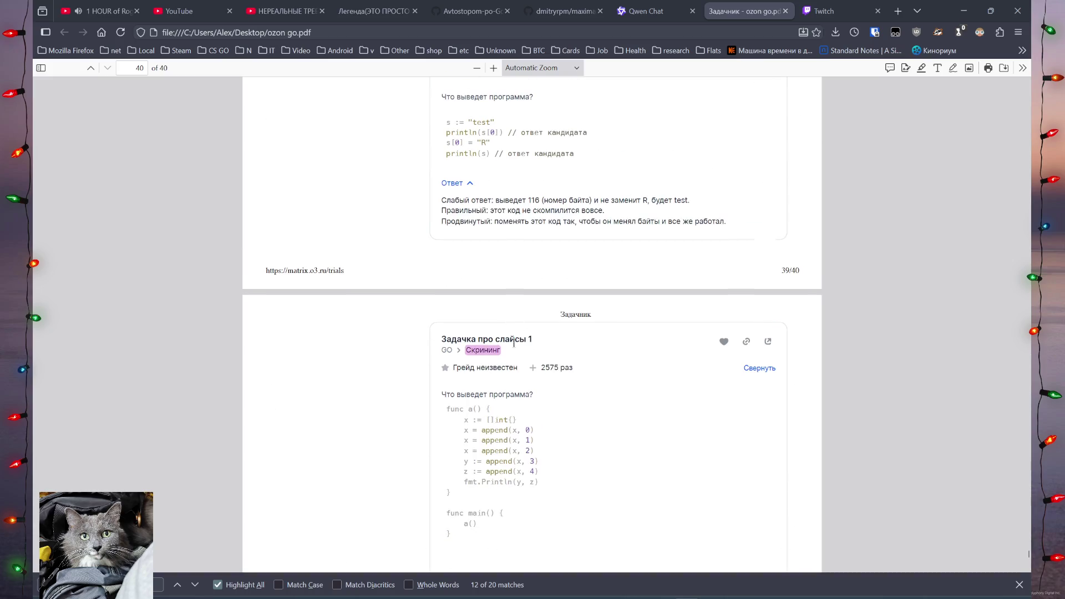
triple_click(492, 343)
double_click(482, 350)
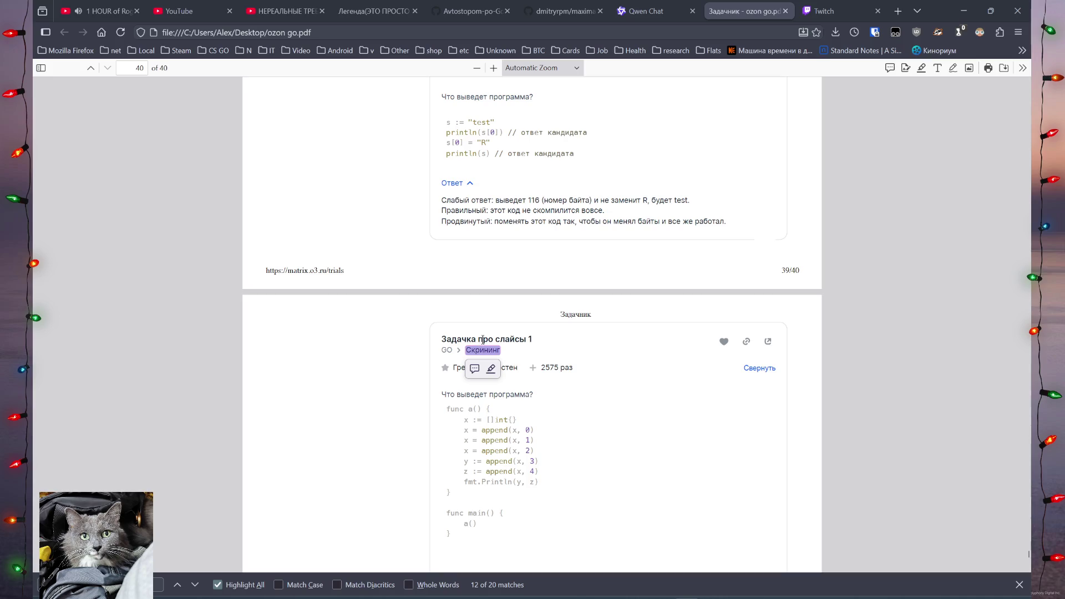
left_click_drag(1027, 550, 1009, 67)
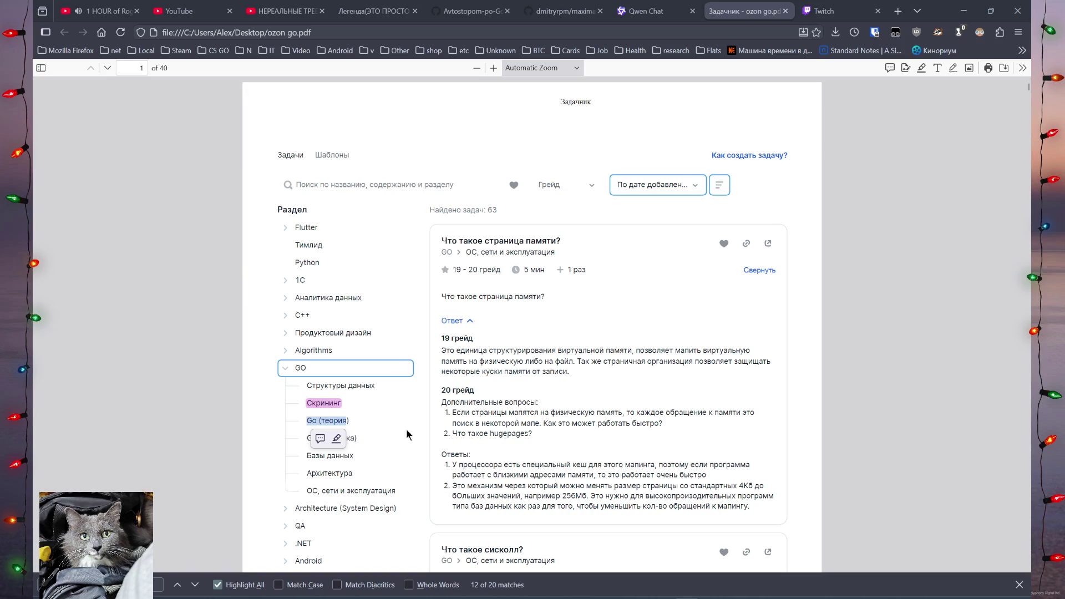
left_click_drag(309, 422, 310, 418)
left_click(311, 420)
Search the PDF for 'Go (теория)' to reach the GOMAXPROCS question, then launch Obsidian.
key("ctrl+f")
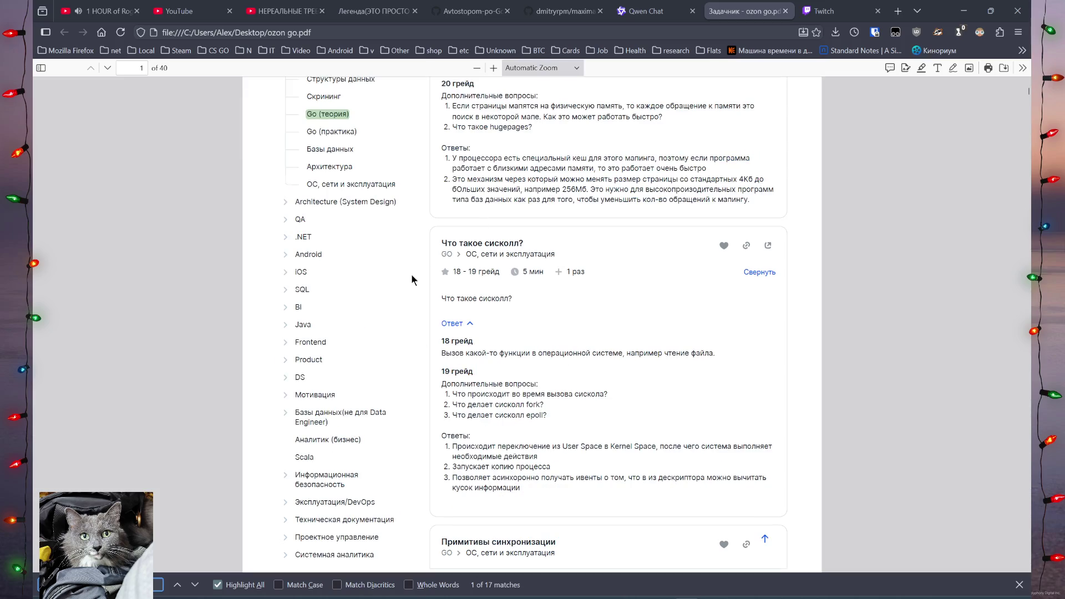
key("Return")
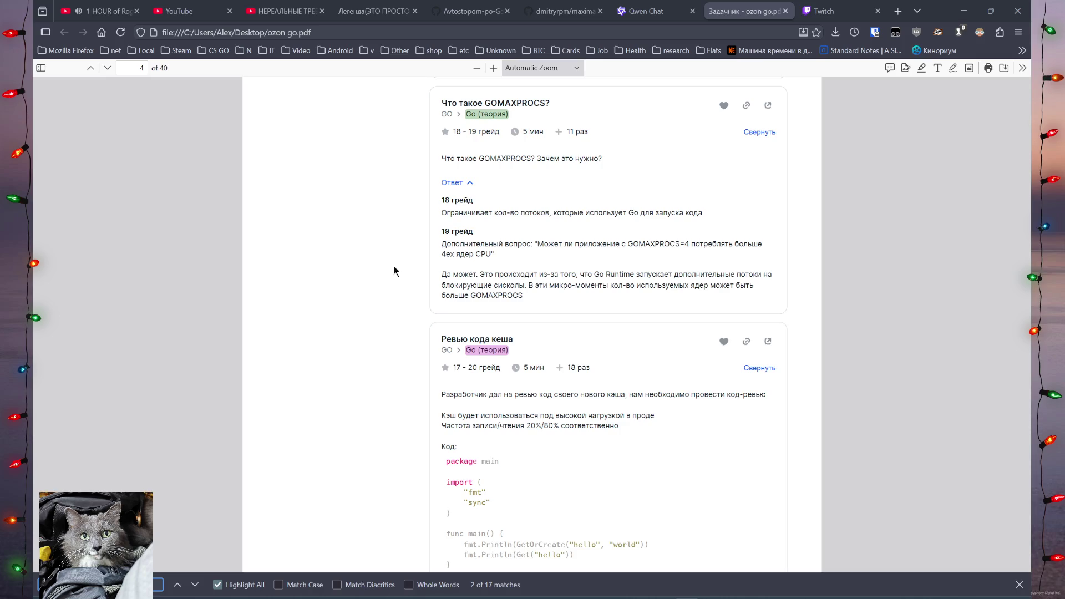
key("super")
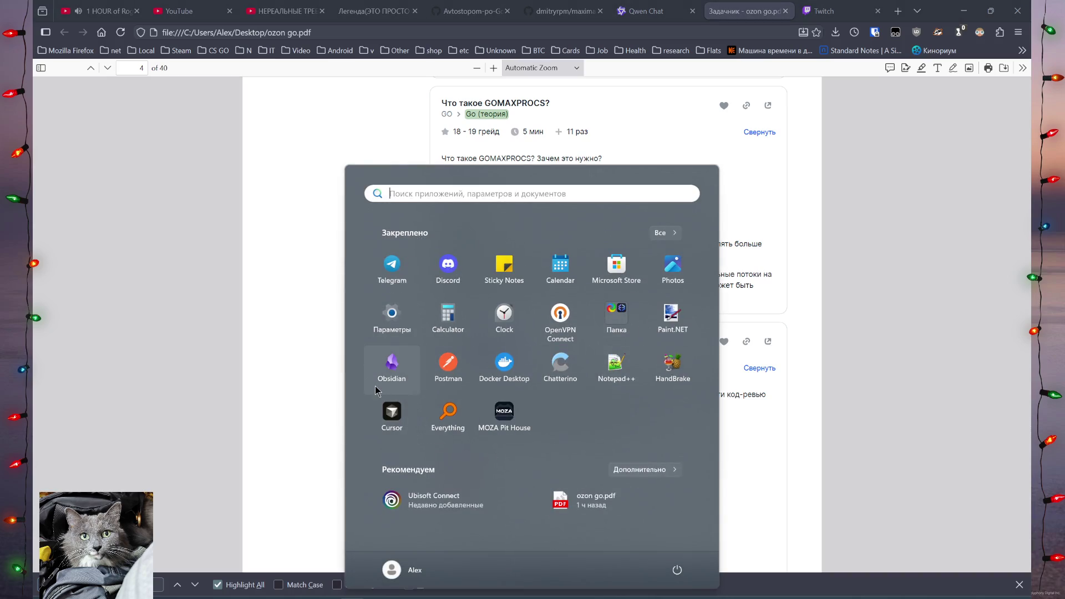
left_click(383, 366)
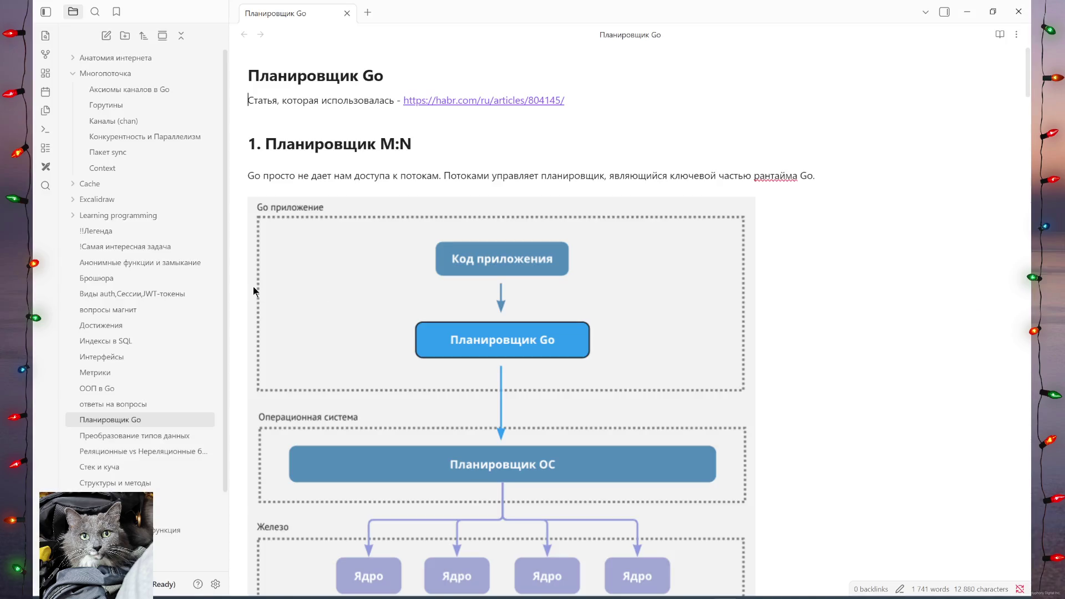
left_click(74, 74)
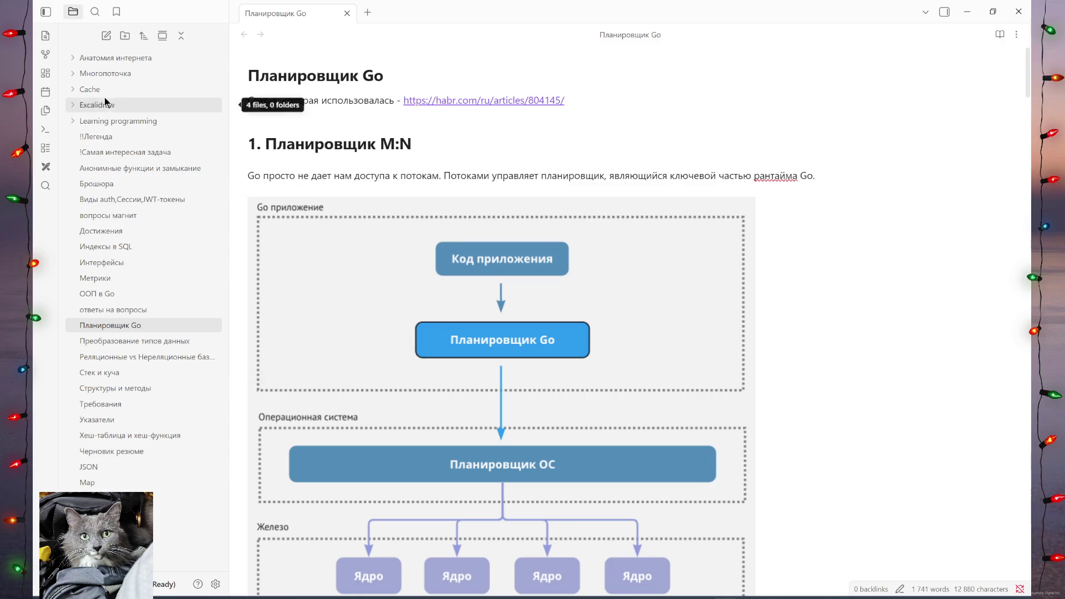
left_click(83, 74)
left_click(92, 106)
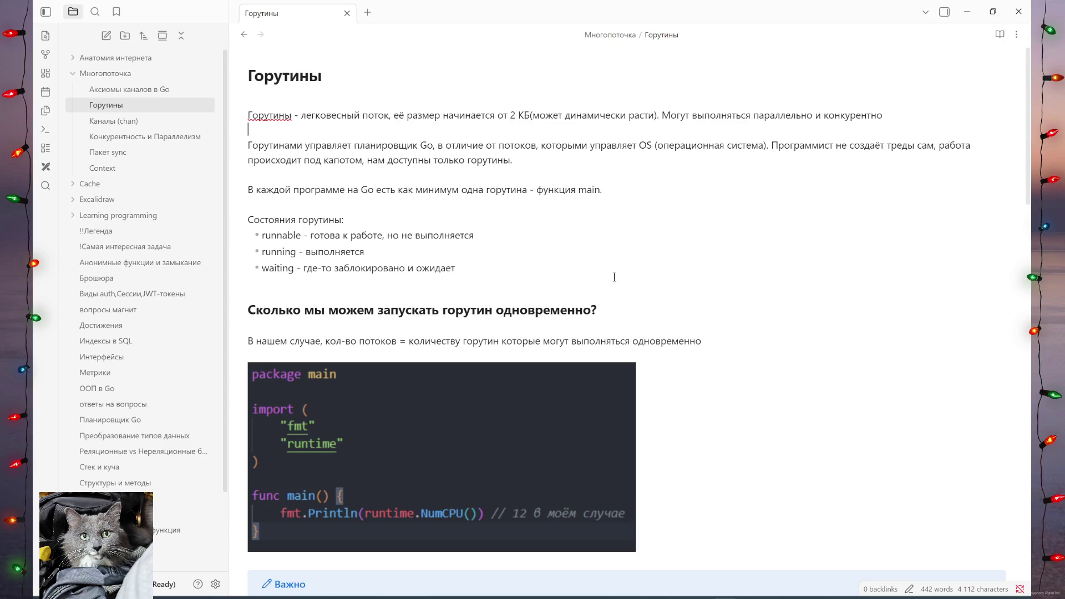
scroll(614, 269, "down", 10)
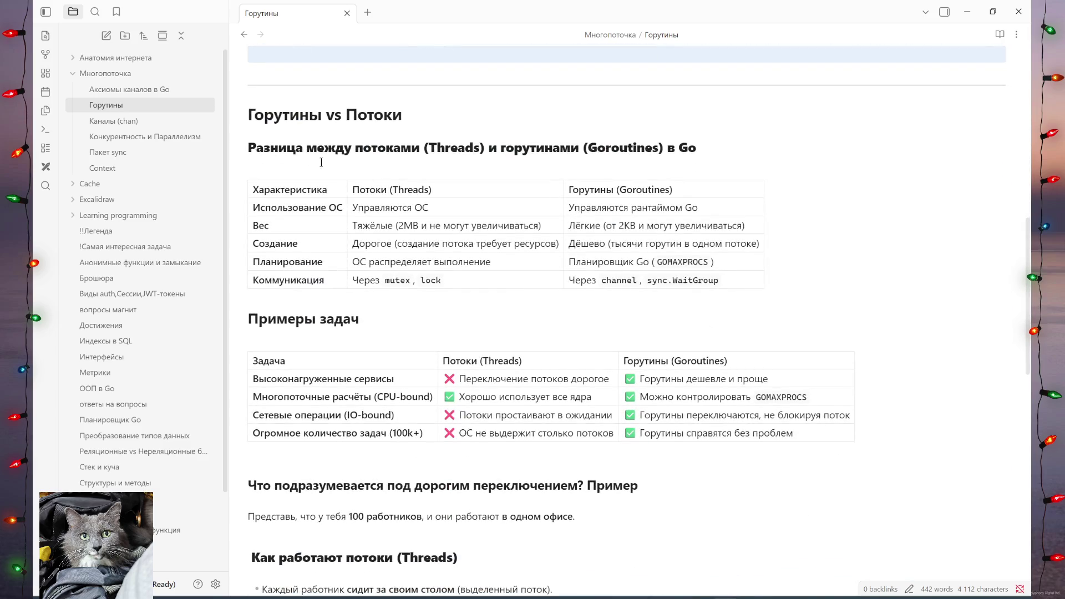
left_click(474, 149)
left_click(442, 226)
left_click(502, 269)
left_click_drag(356, 191, 411, 191)
left_click_drag(579, 191, 667, 255)
left_click_drag(396, 226, 533, 225)
left_click_drag(603, 228, 716, 225)
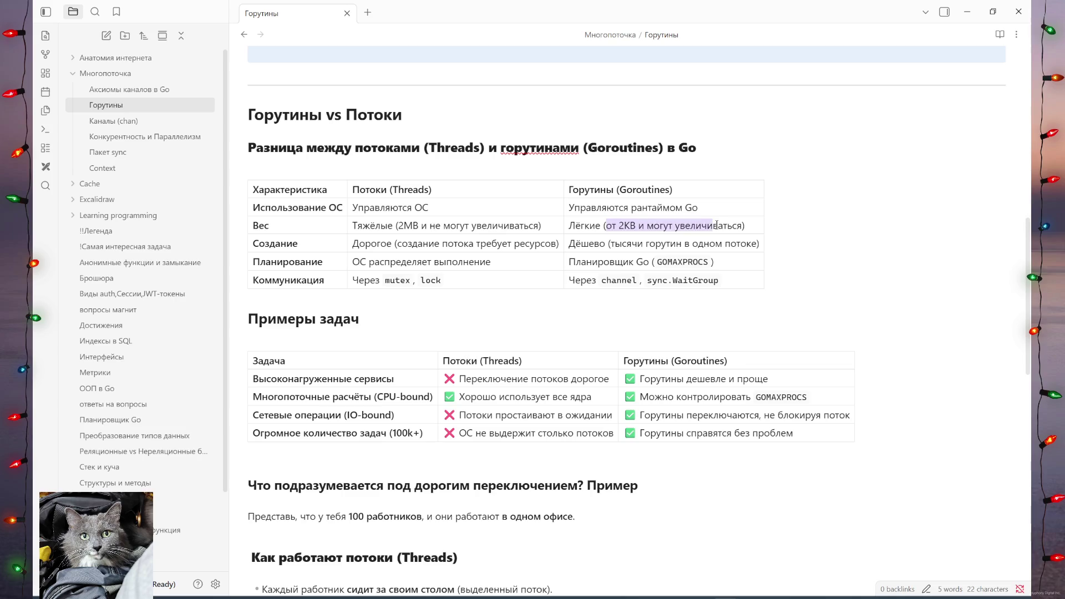
left_click_drag(571, 208, 698, 207)
left_click(622, 201)
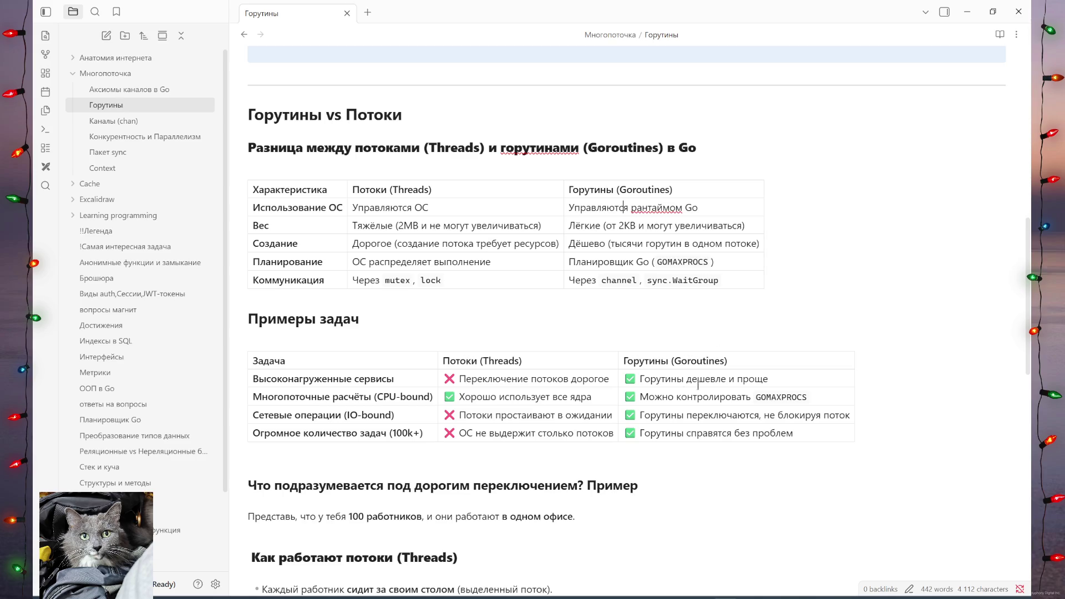
scroll(703, 382, "down", 5)
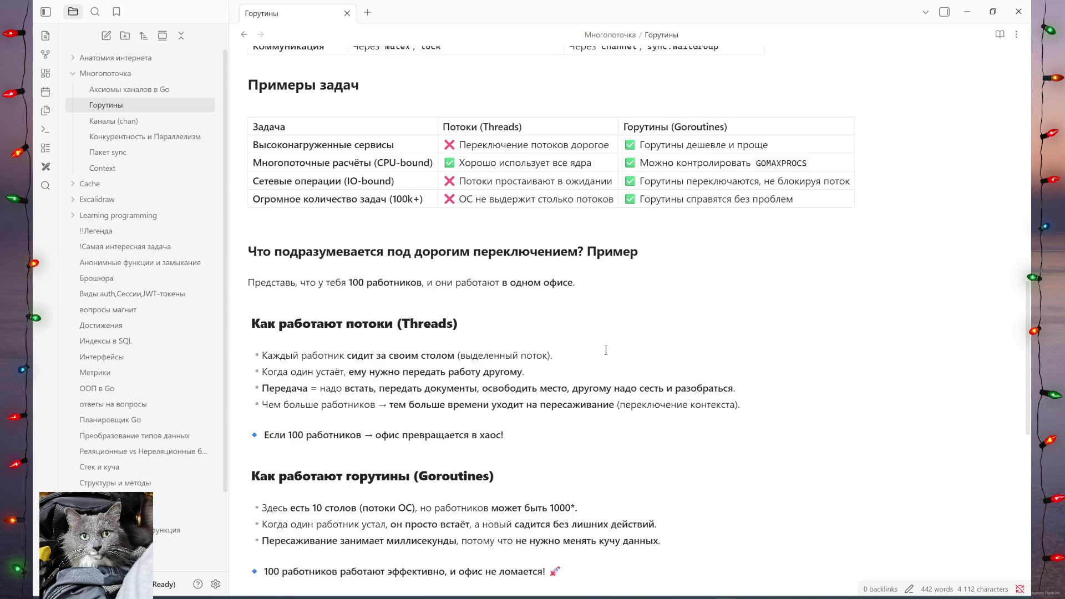
scroll(606, 350, "down", 6)
scroll(611, 348, "down", 5)
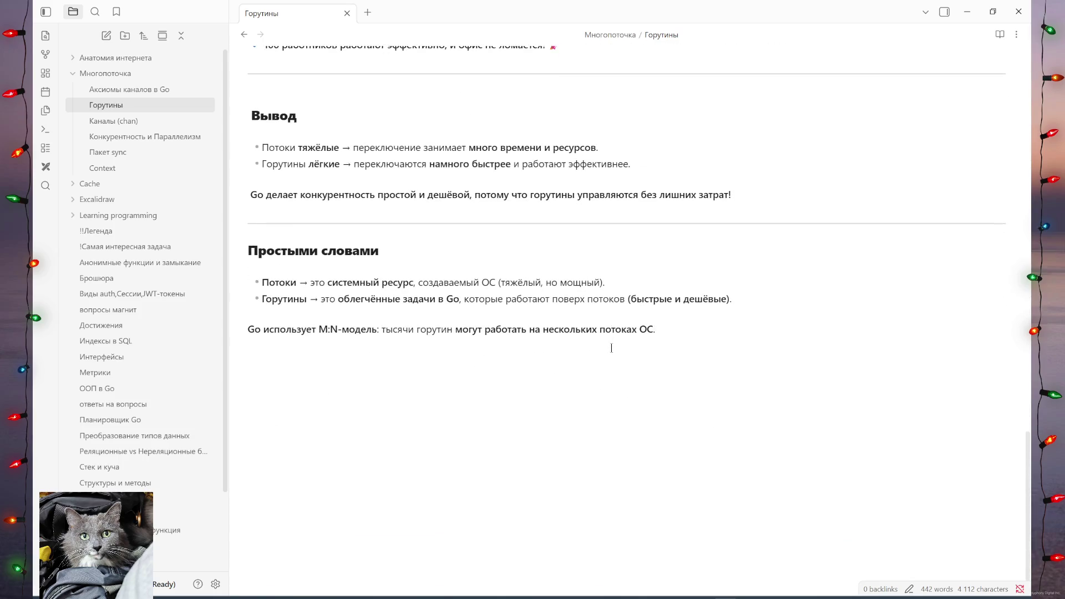
scroll(611, 348, "up", 7)
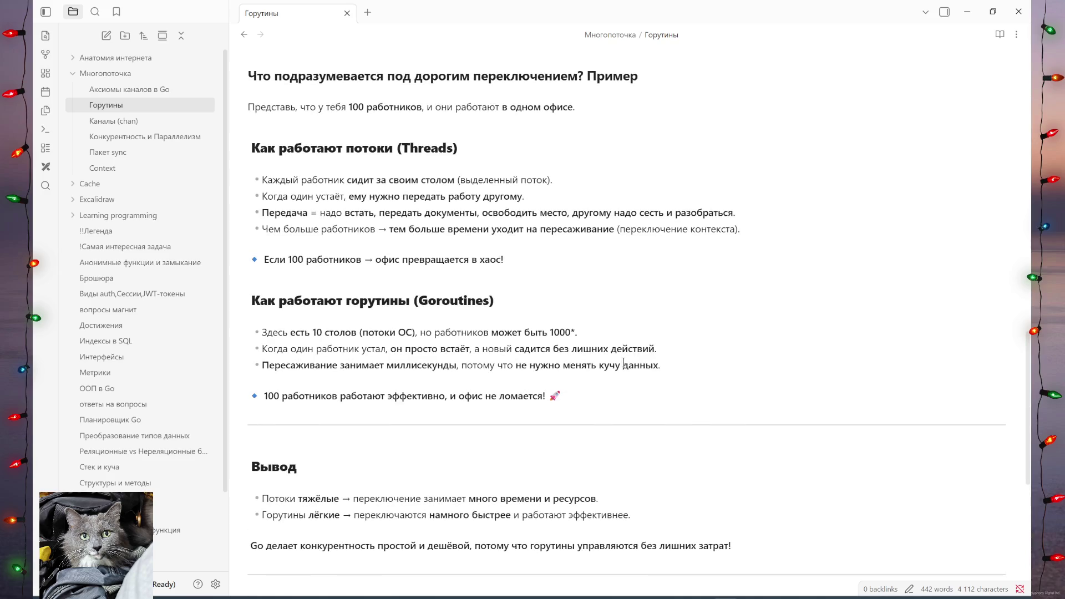
mouse_move(674, 597)
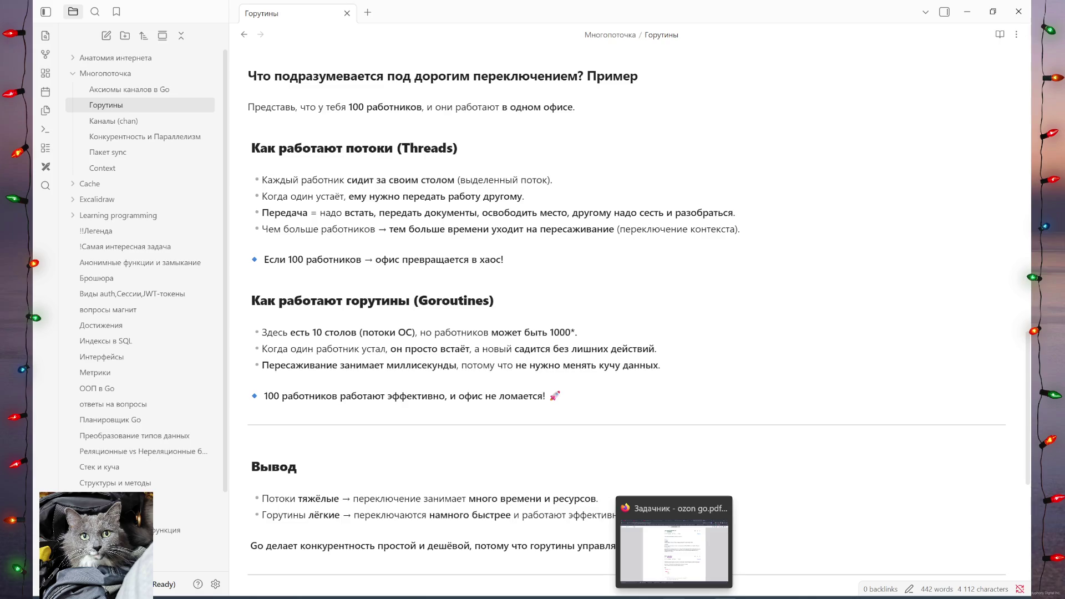
left_click(674, 598)
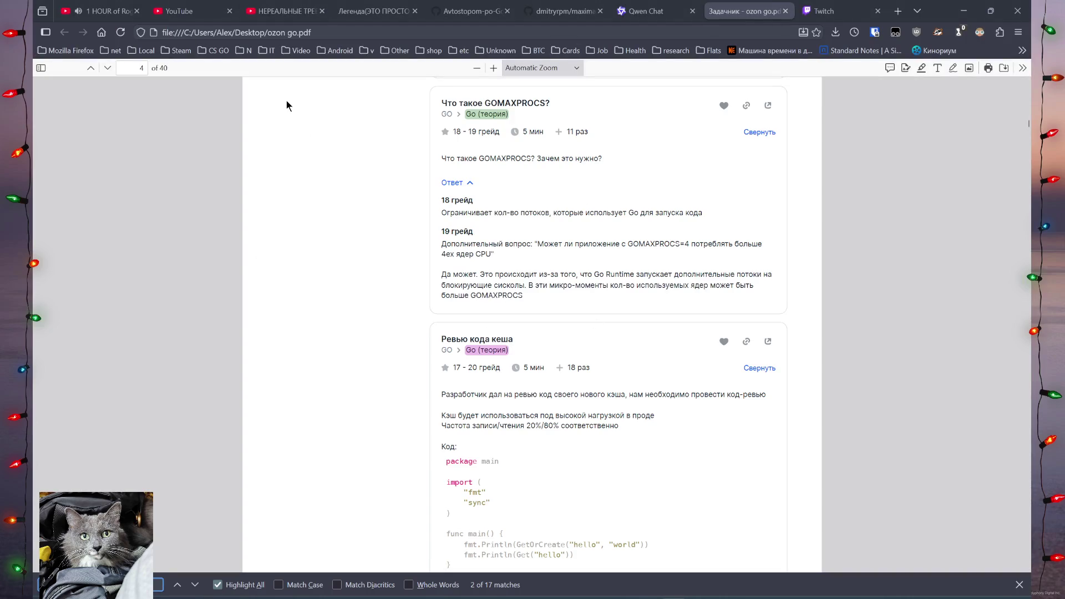
Bring up ozon go.pdf at the GOMAXPROCS question and read the 18 грейд answer.
mouse_move(213, 8)
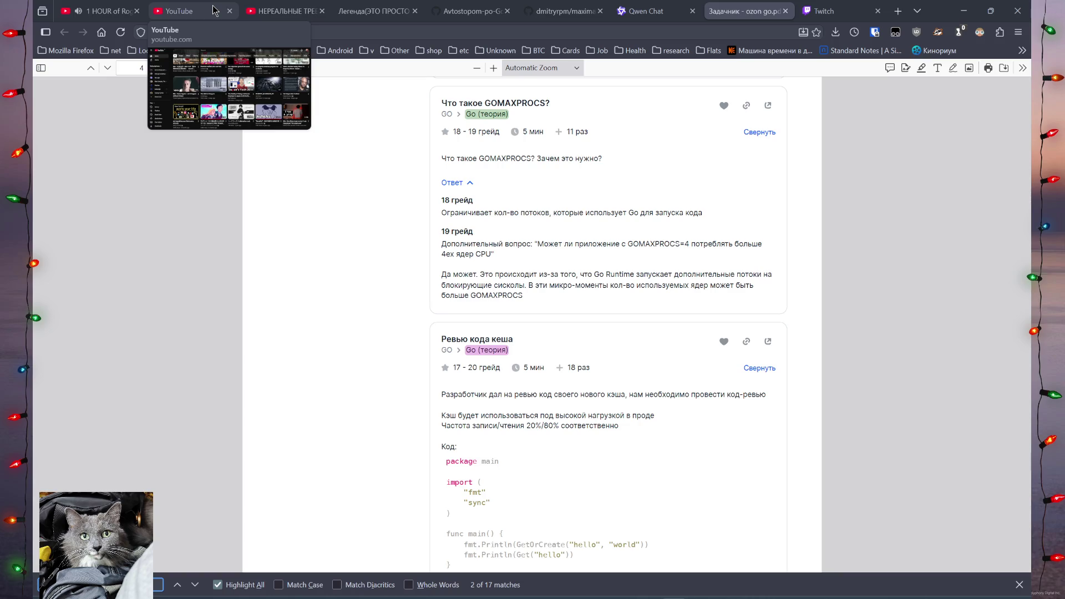
mouse_move(847, 5)
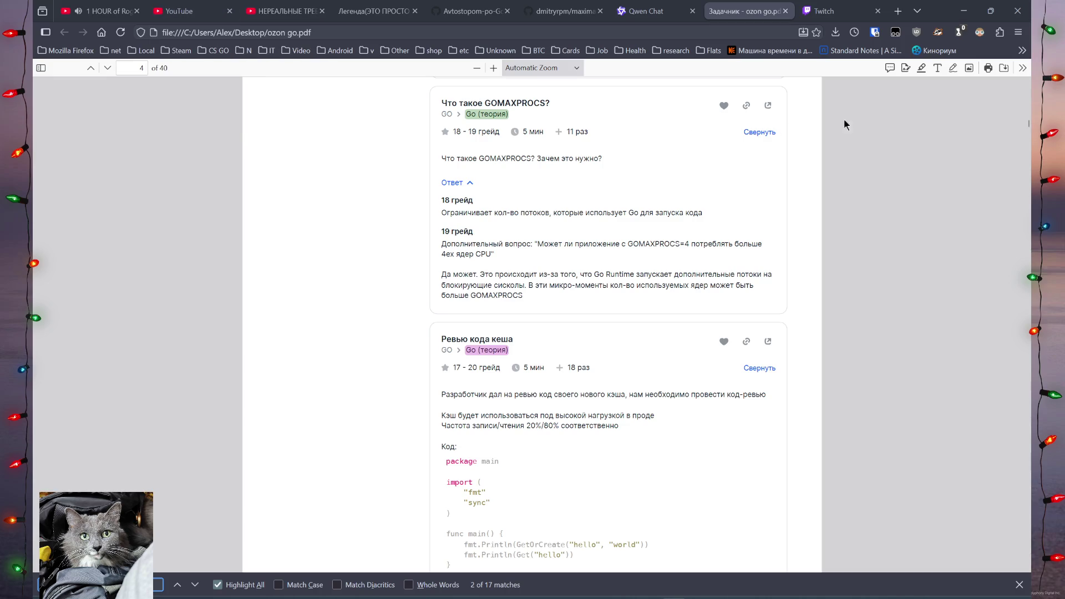
mouse_move(533, 300)
left_mouse_down()
mouse_move(524, 278)
mouse_move(536, 303)
left_mouse_up()
left_click(536, 304)
mouse_move(442, 211)
left_mouse_down()
mouse_move(519, 224)
mouse_move(724, 210)
left_mouse_up()
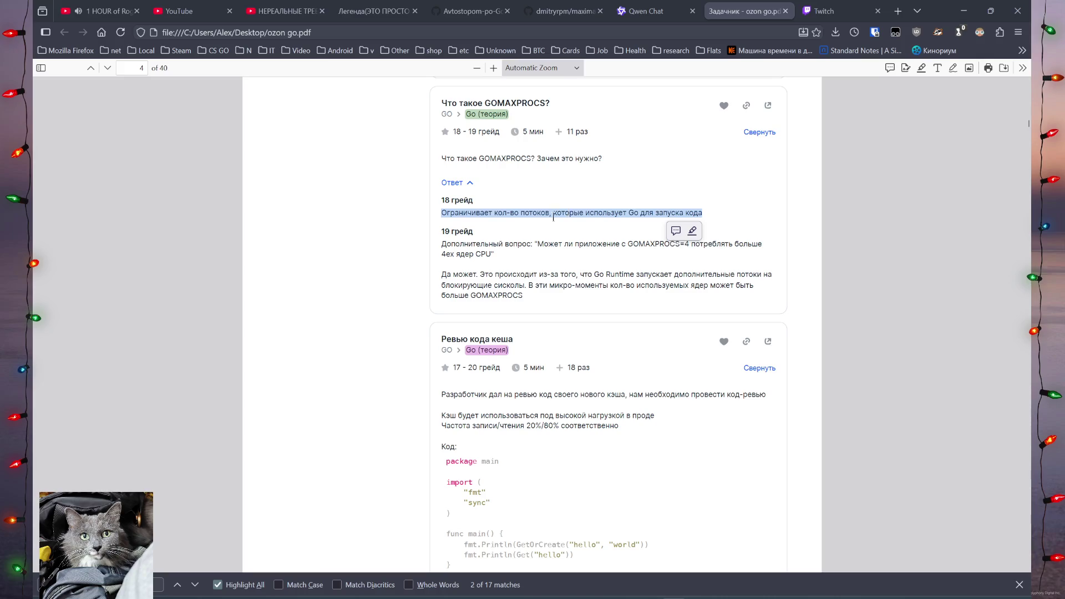
left_click(470, 251)
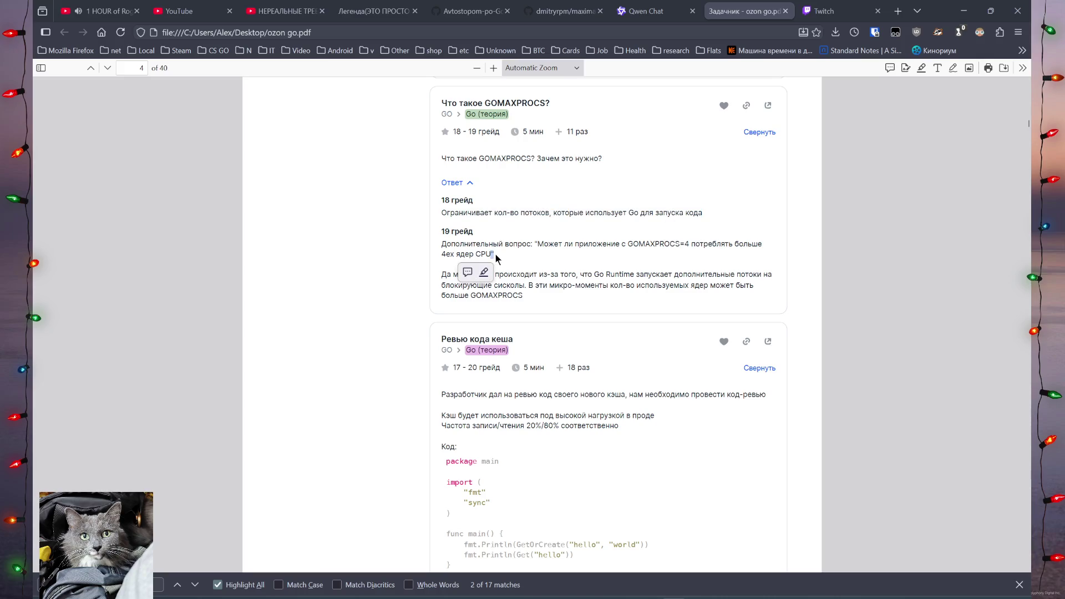
Read the 19 грейд follow-up on blocking syscalls, then go to the YouTube home feed.
triple_click(495, 258)
left_click(477, 256)
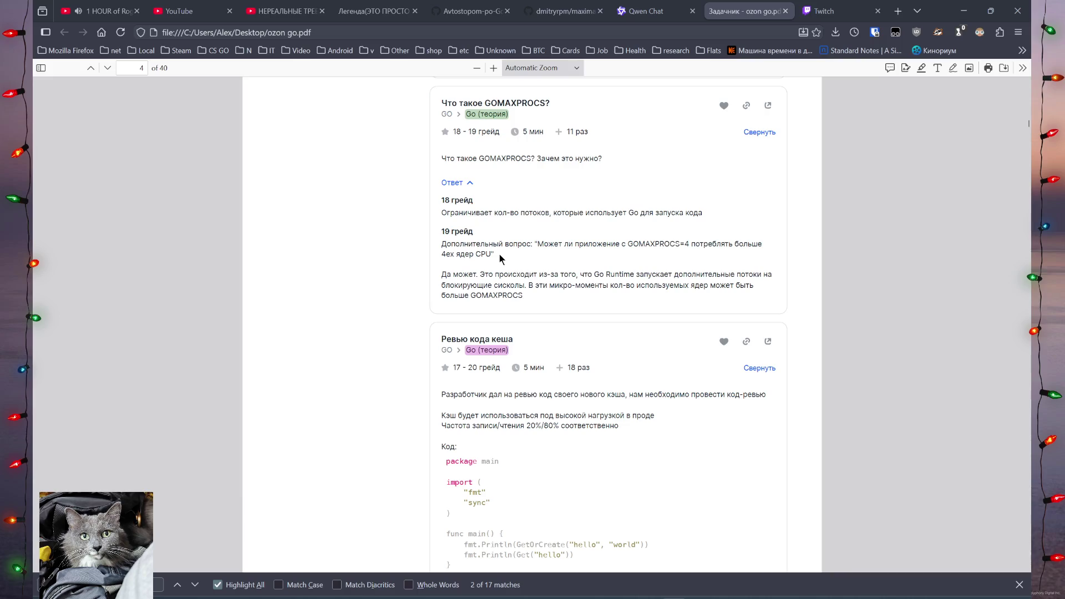
mouse_move(442, 244)
left_mouse_down()
mouse_move(501, 245)
mouse_move(495, 255)
left_mouse_up()
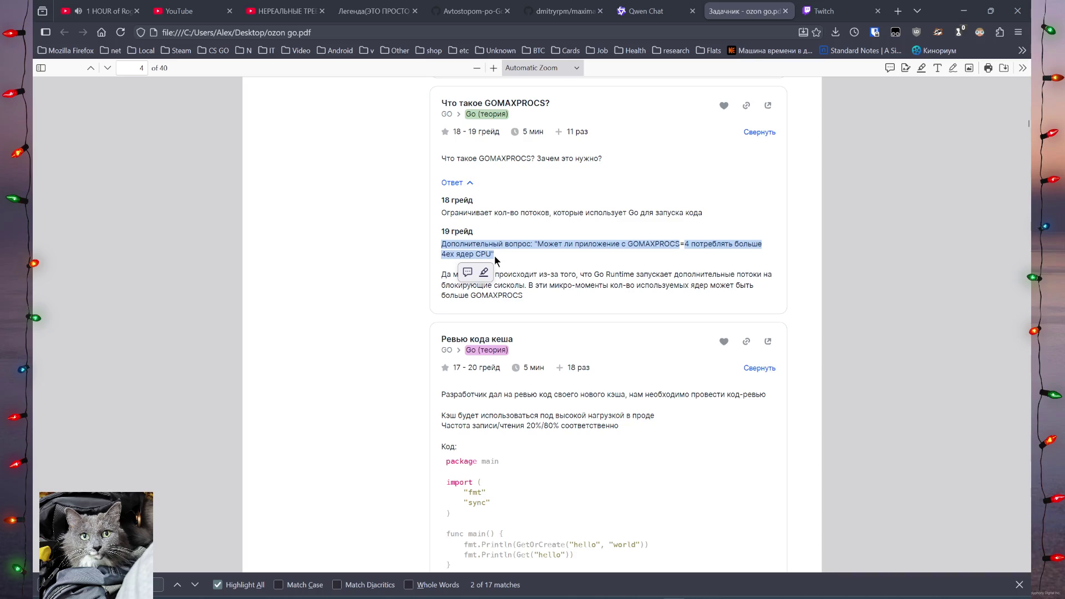
left_click(494, 255)
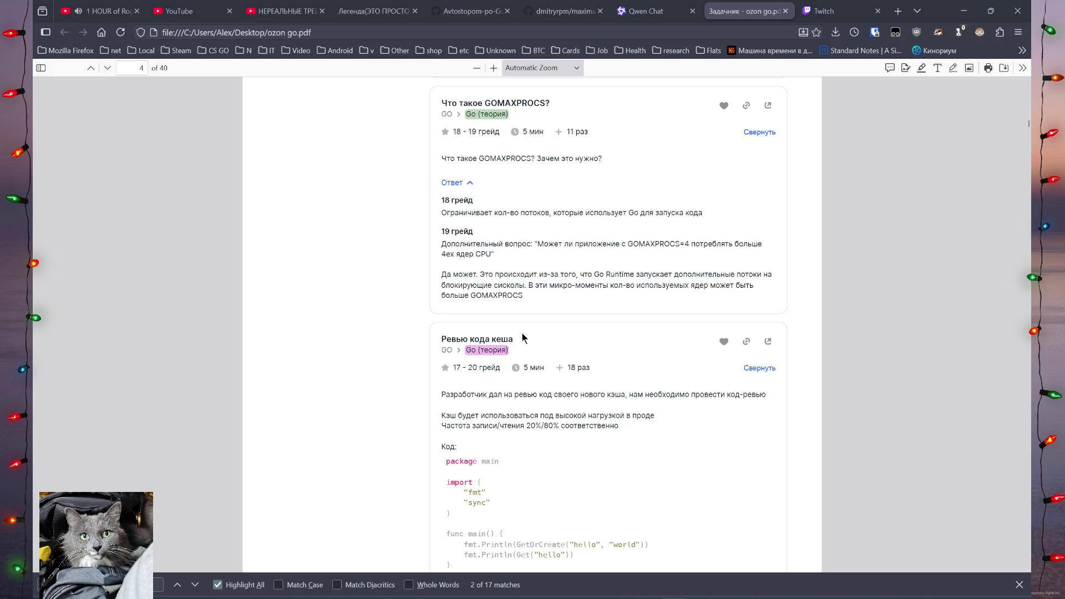
left_click(202, 7)
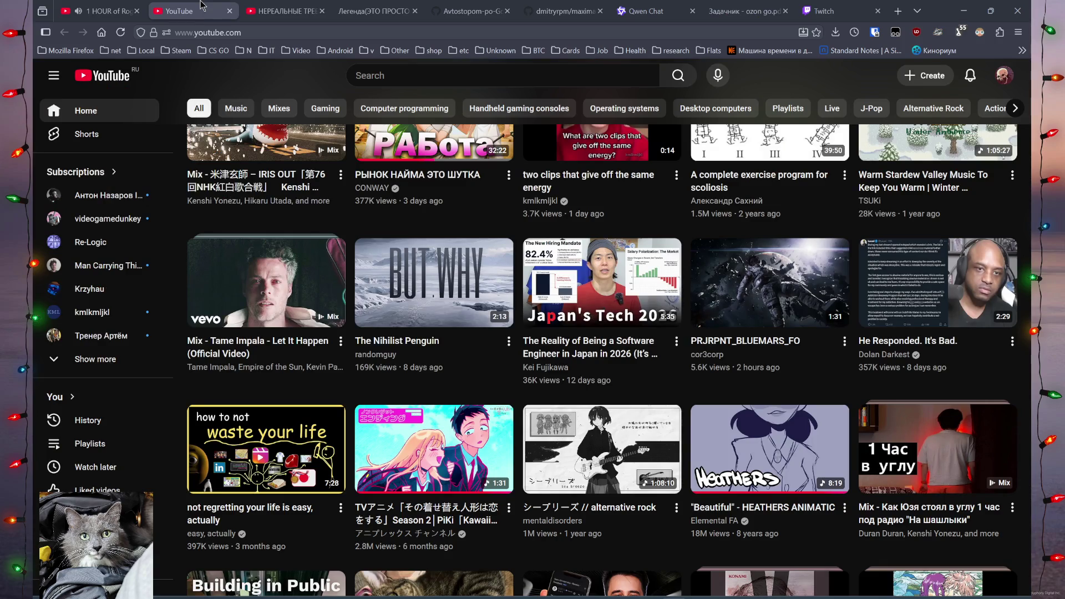
mouse_move(293, 130)
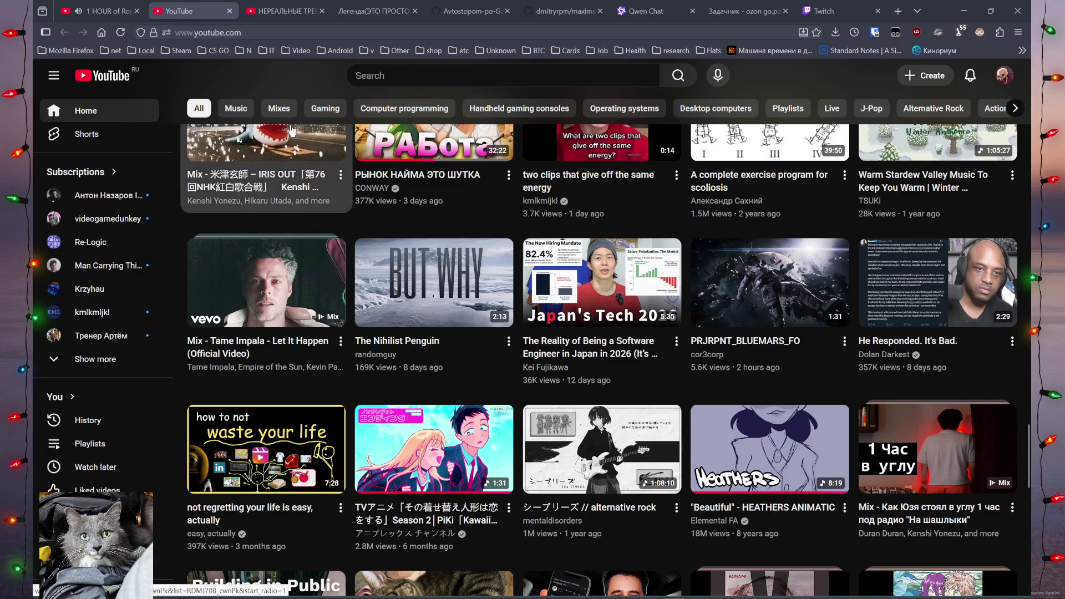
scroll(292, 131, "down", 2)
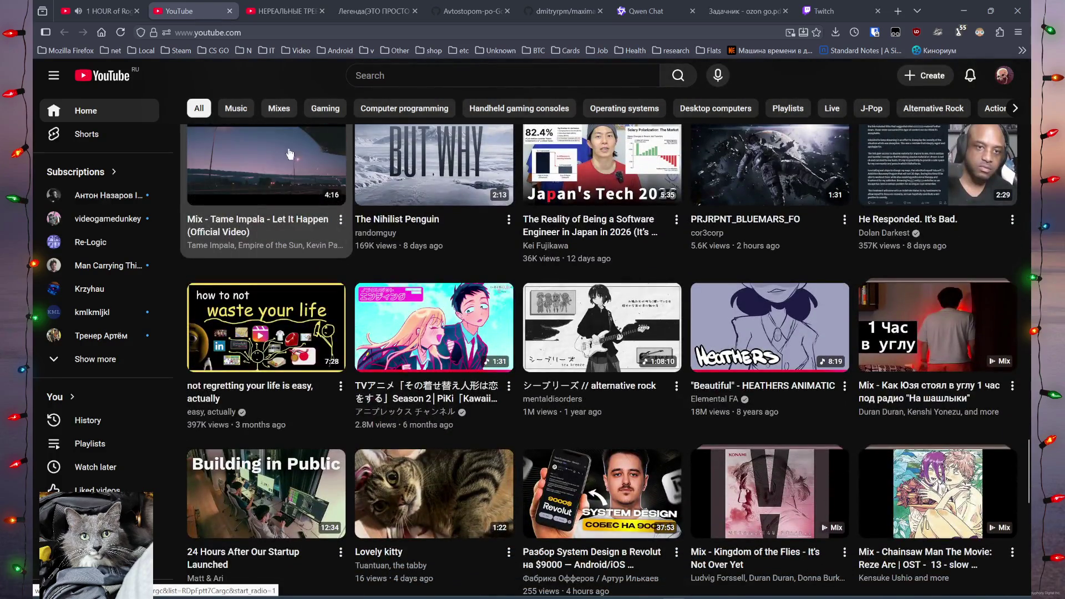
scroll(291, 162, "down", 1)
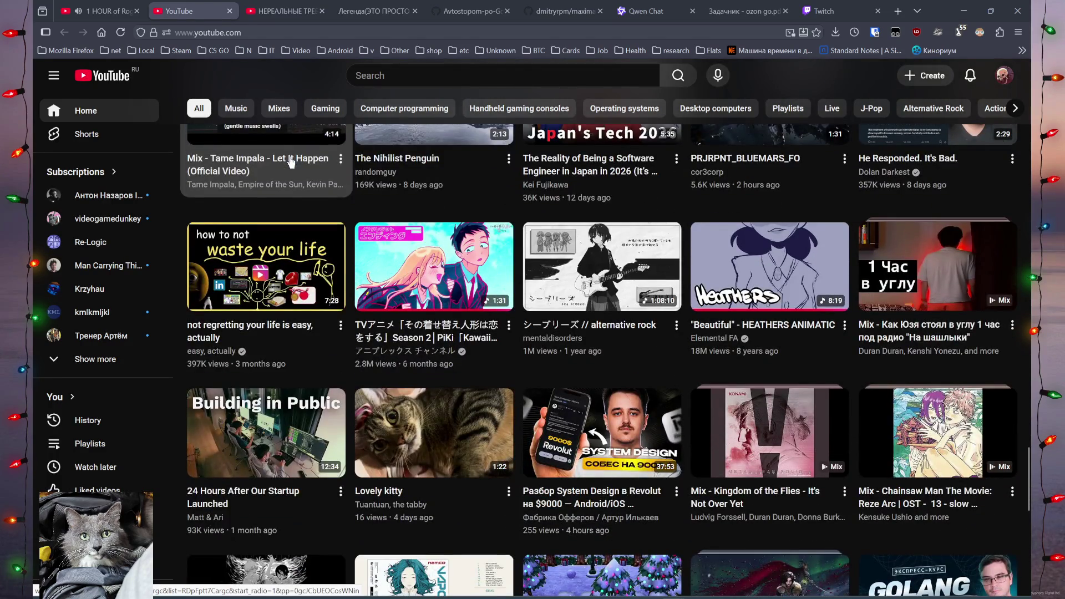
mouse_move(604, 508)
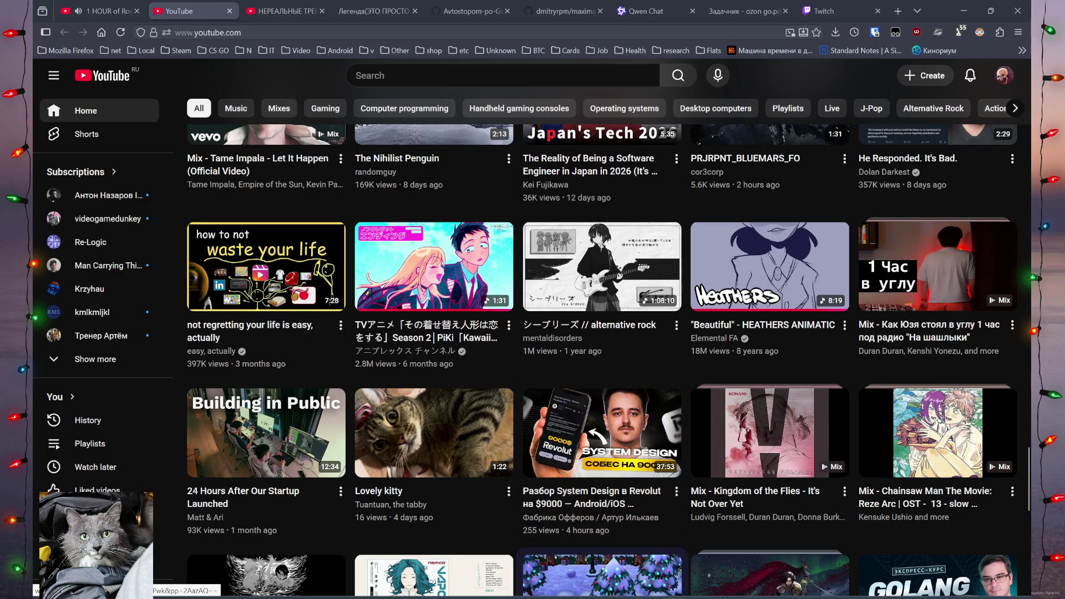
mouse_move(595, 424)
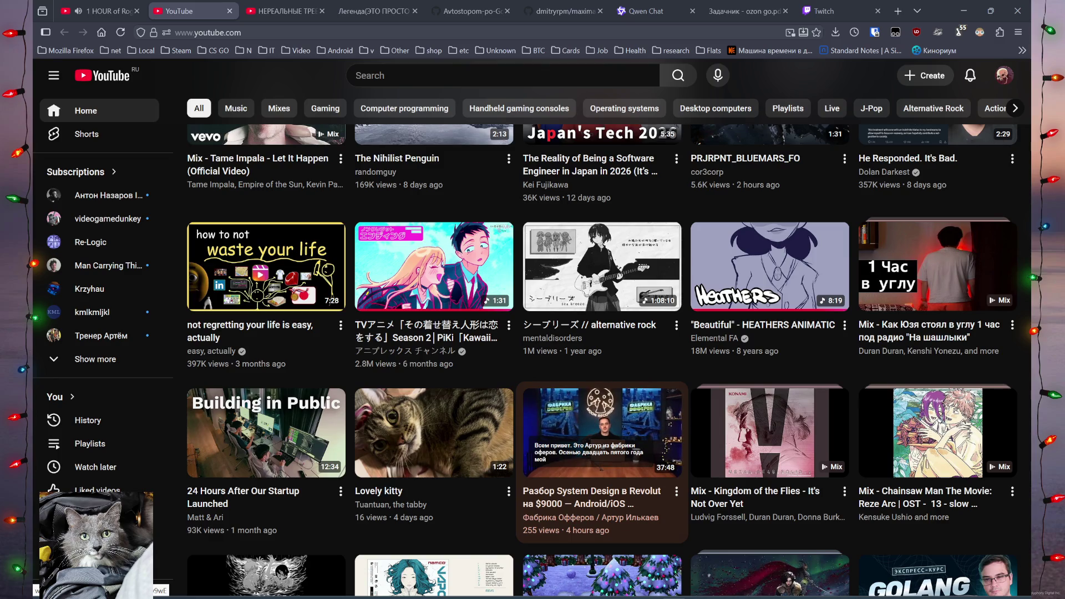
scroll(595, 425, "down", 3)
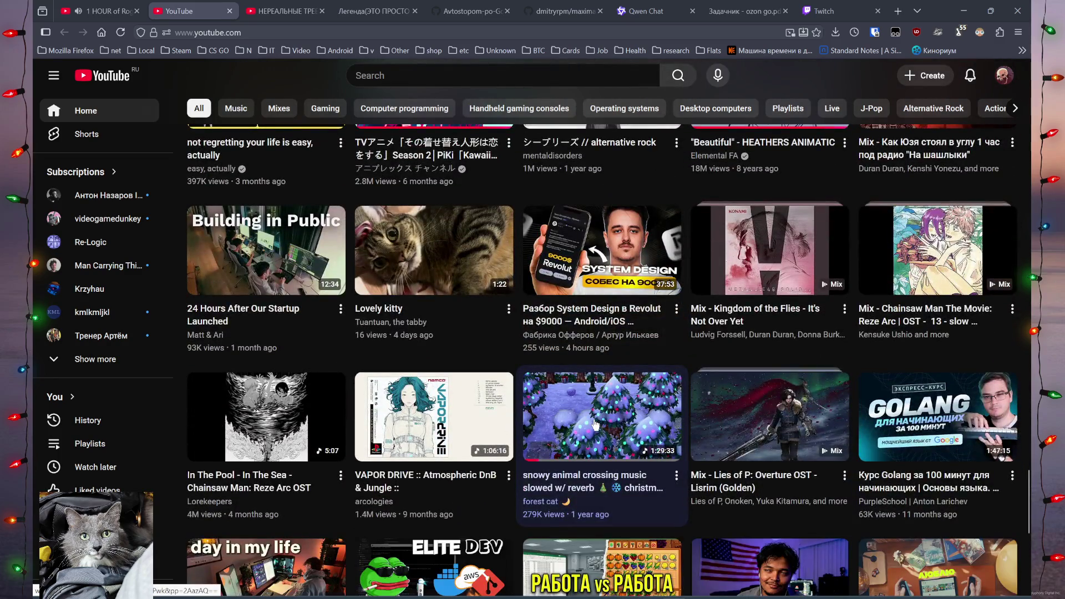
scroll(594, 424, "down", 4)
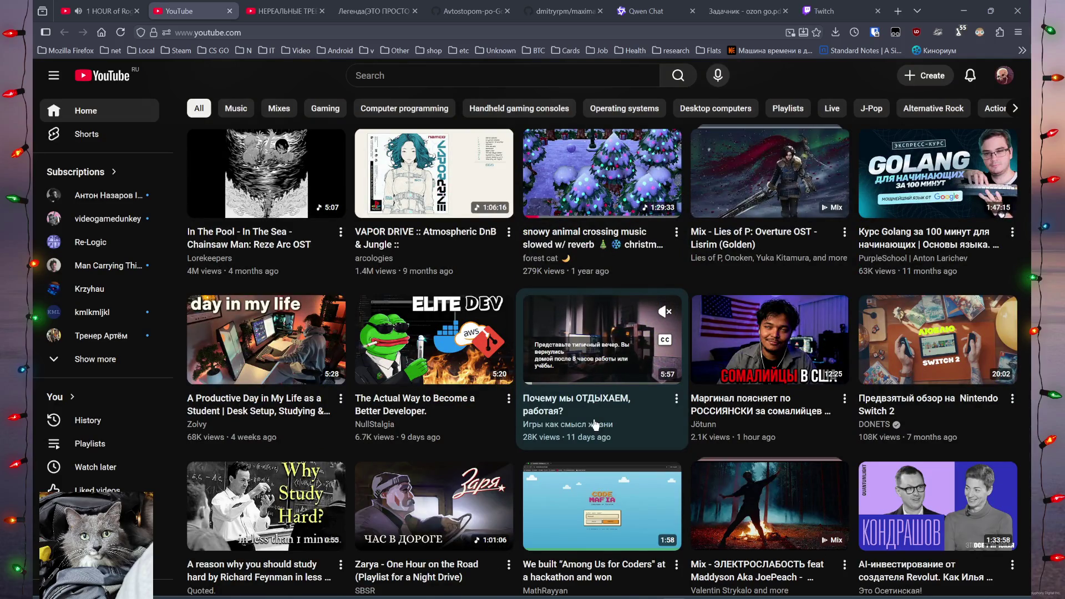
mouse_move(785, 391)
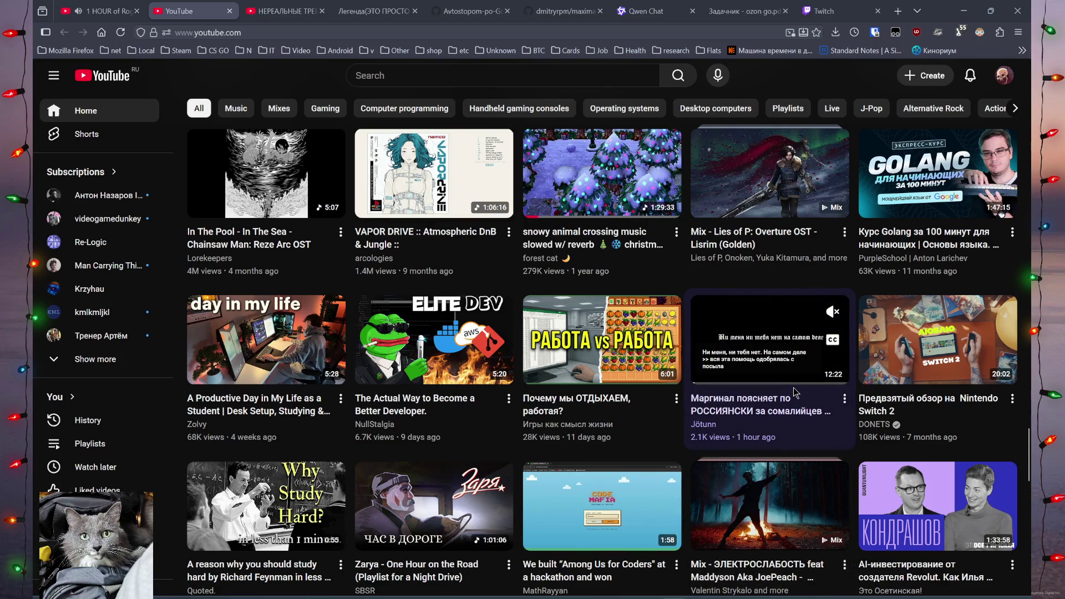
scroll(794, 387, "down", 3)
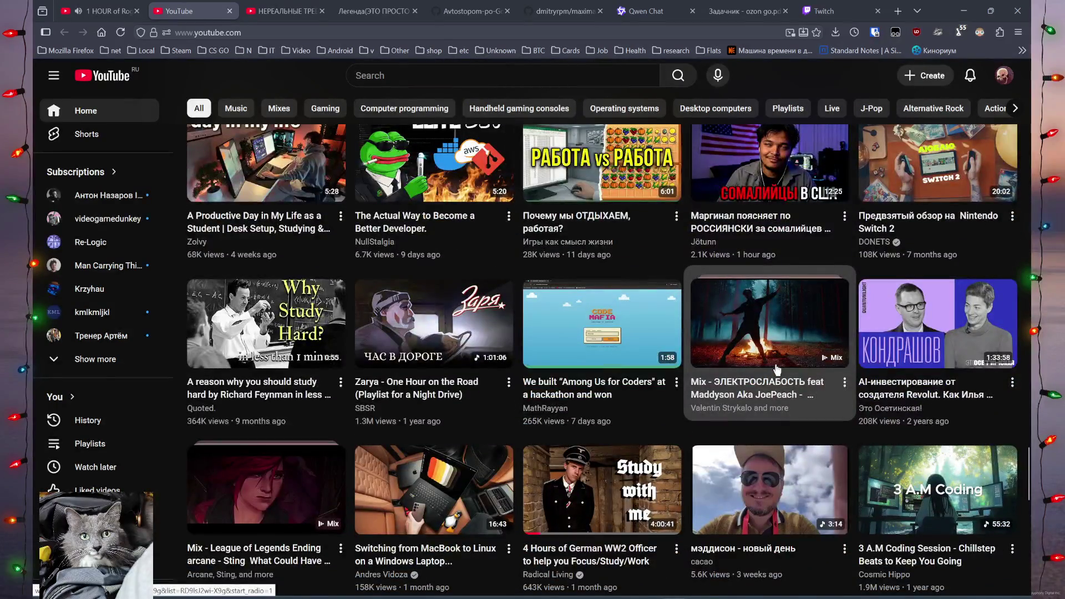
mouse_move(601, 504)
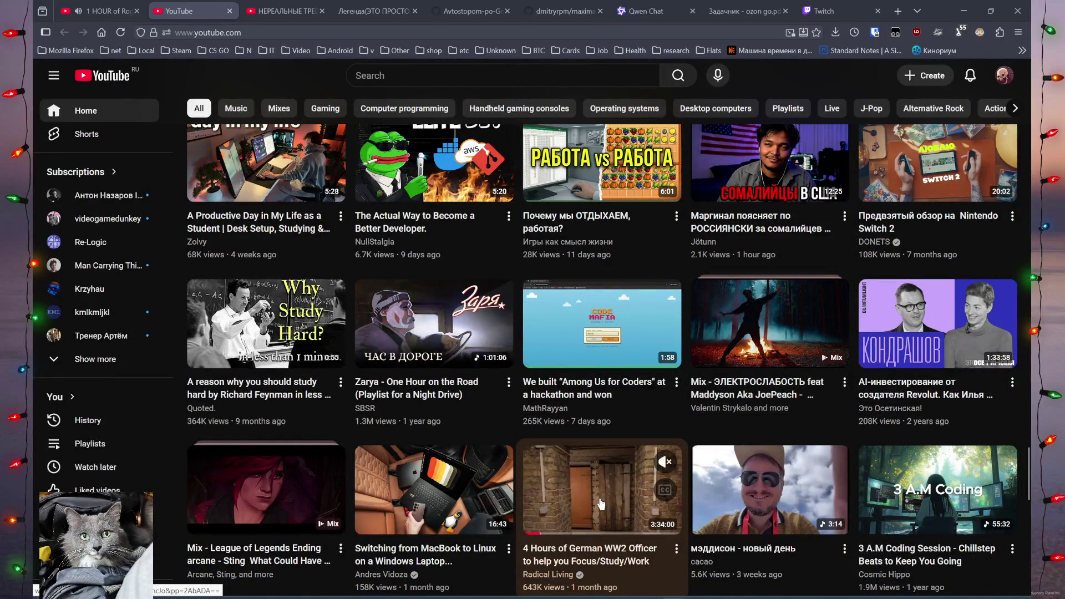
mouse_move(743, 515)
scroll(575, 447, "down", 5)
mouse_move(575, 447)
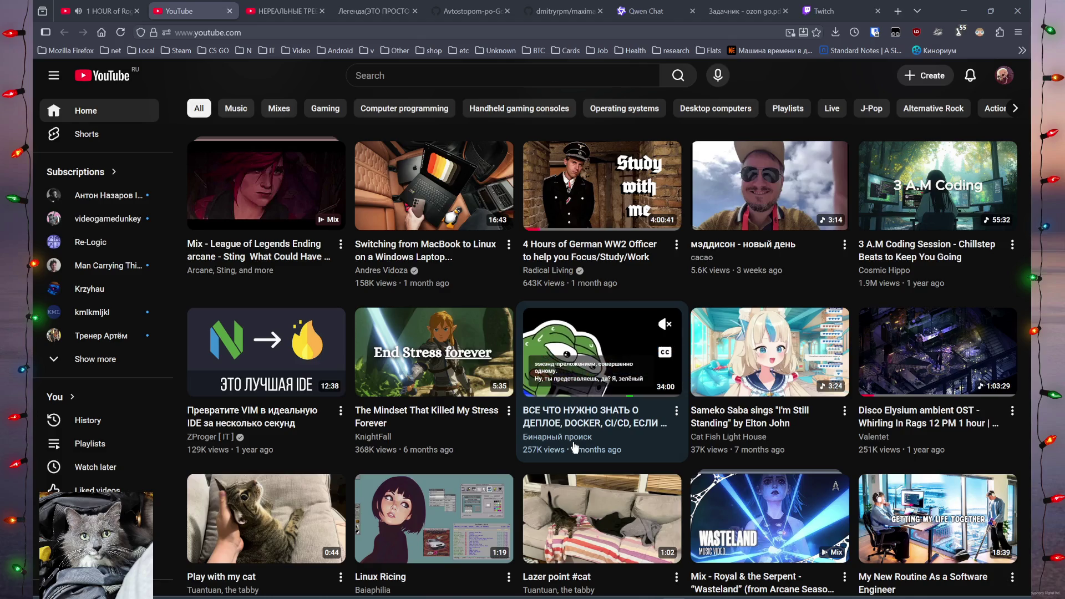
scroll(575, 447, "down", 6)
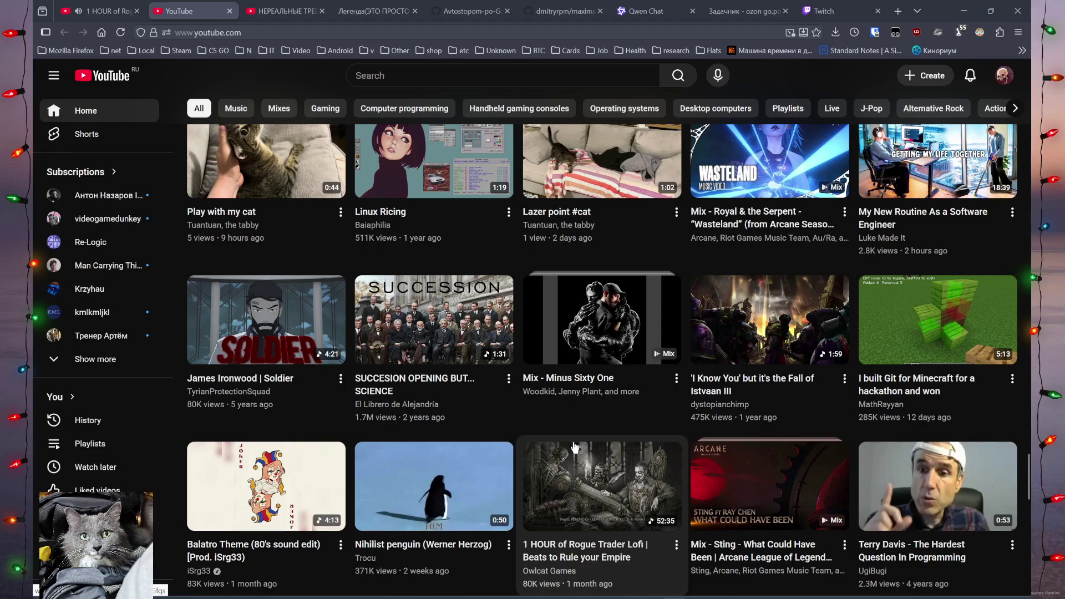
left_click(575, 447)
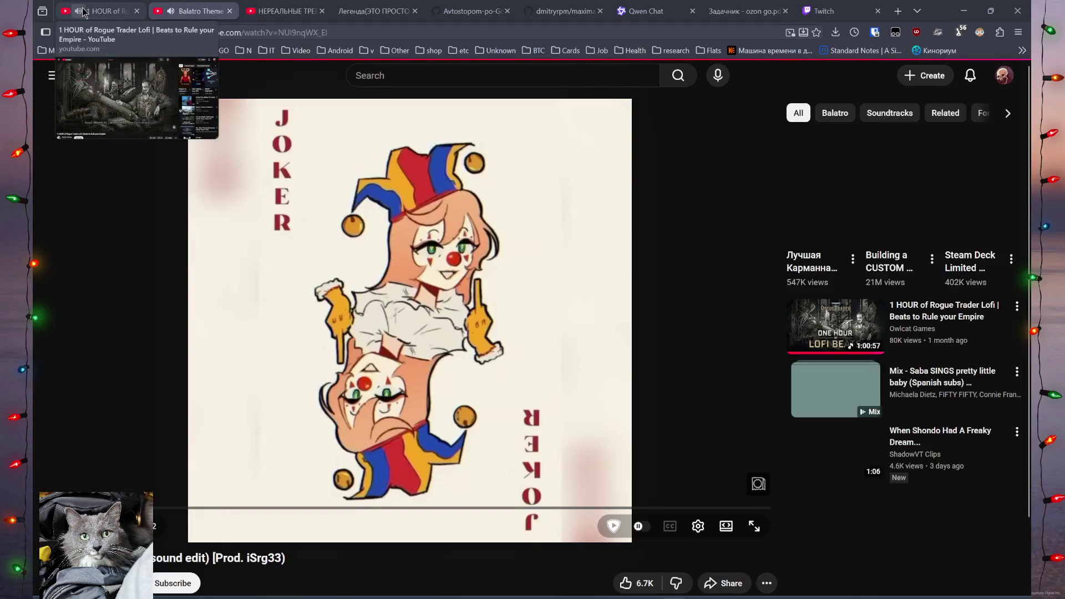
Mute the other playing tab while the Balatro Theme plays, and scroll through the comments.
left_click(82, 12)
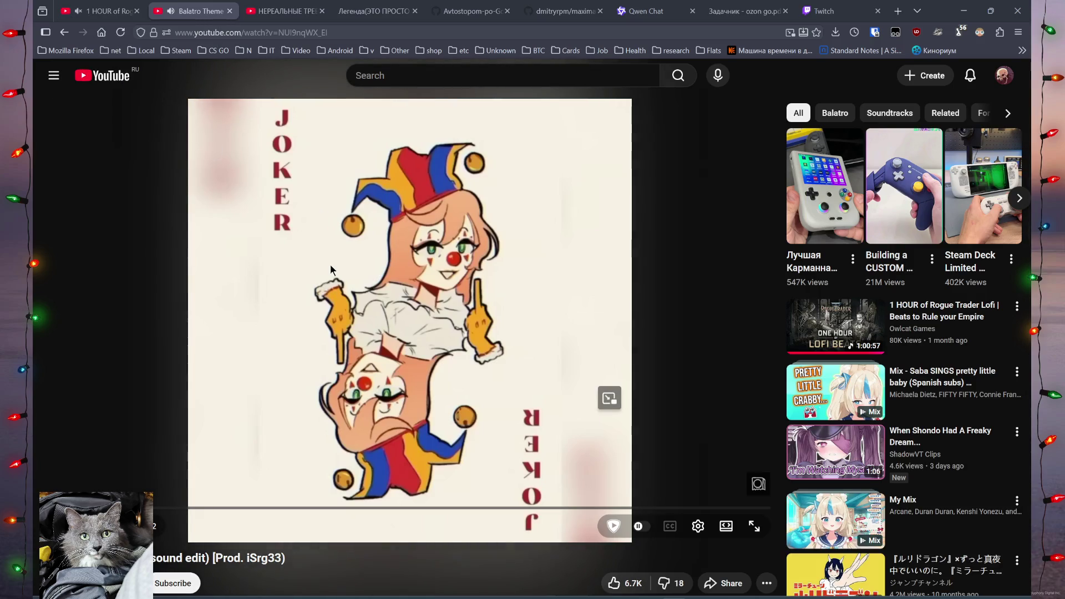
scroll(331, 265, "down", 3)
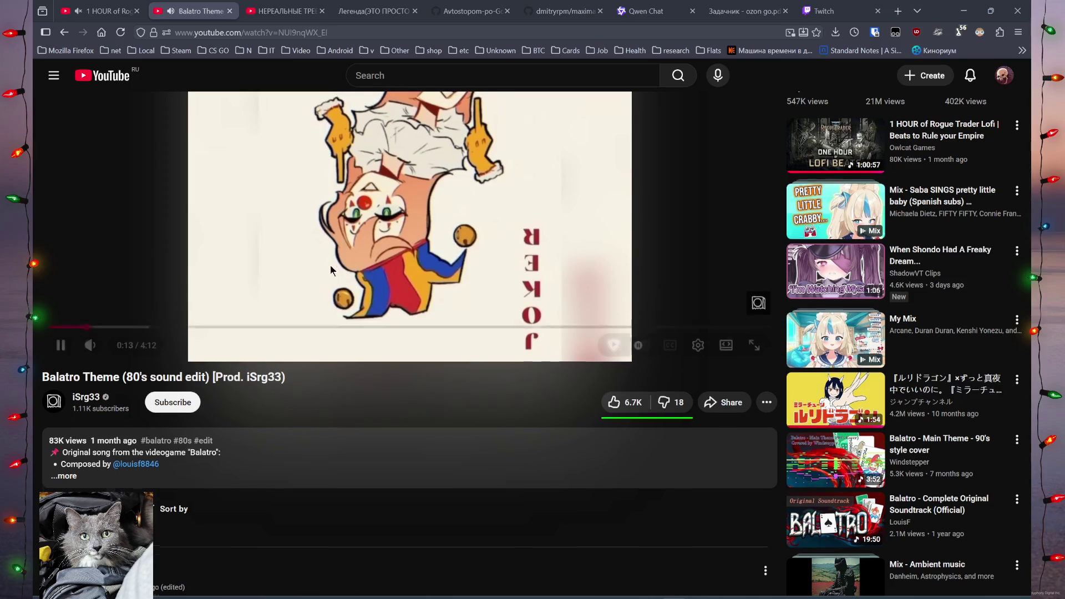
scroll(331, 265, "up", 3)
scroll(334, 284, "down", 5)
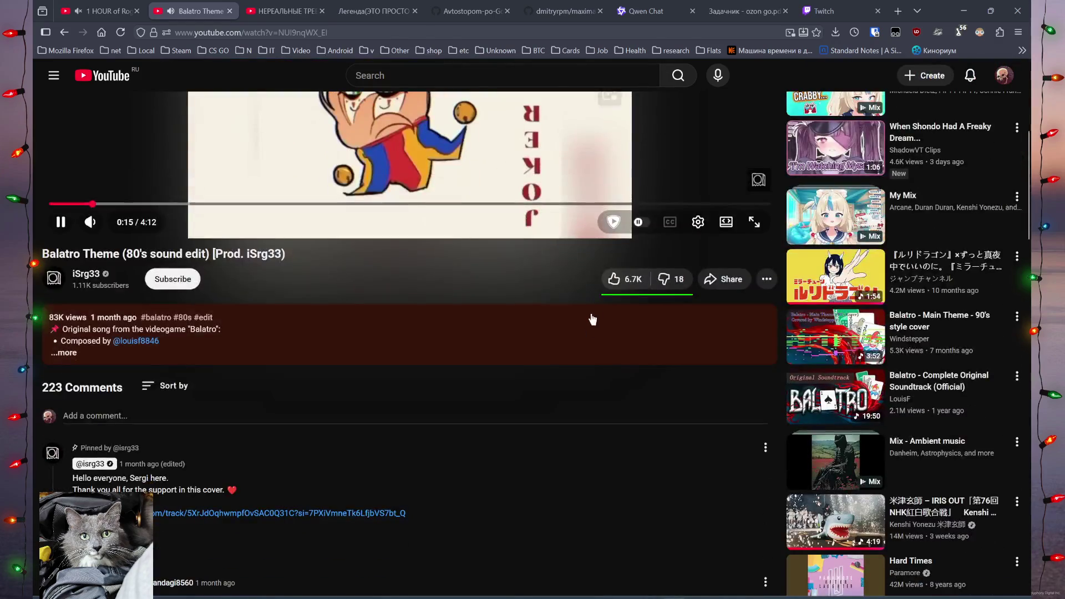
scroll(488, 412, "down", 5)
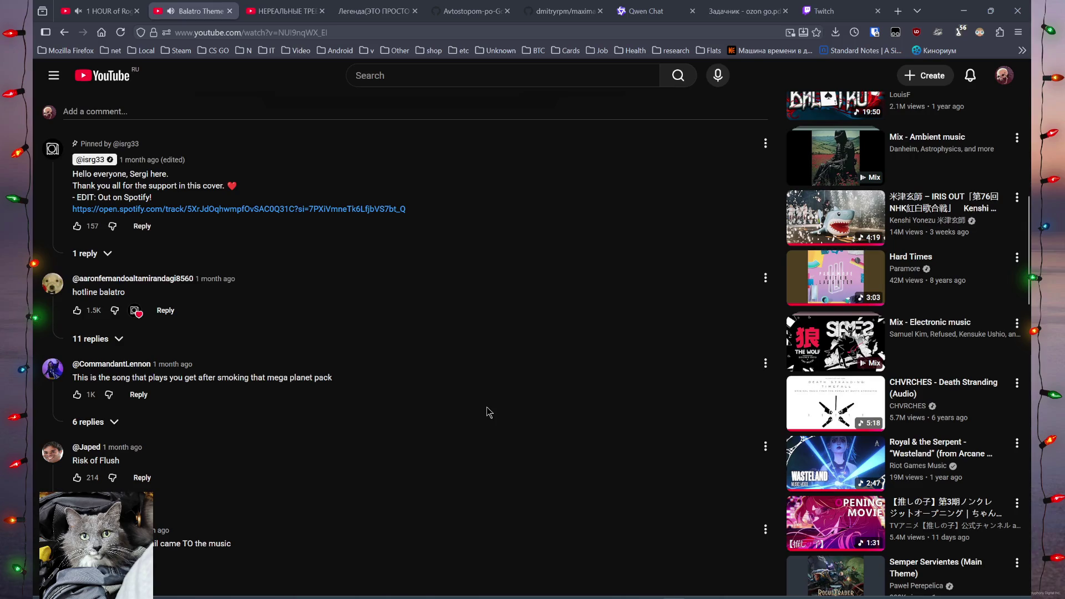
scroll(488, 412, "up", 10)
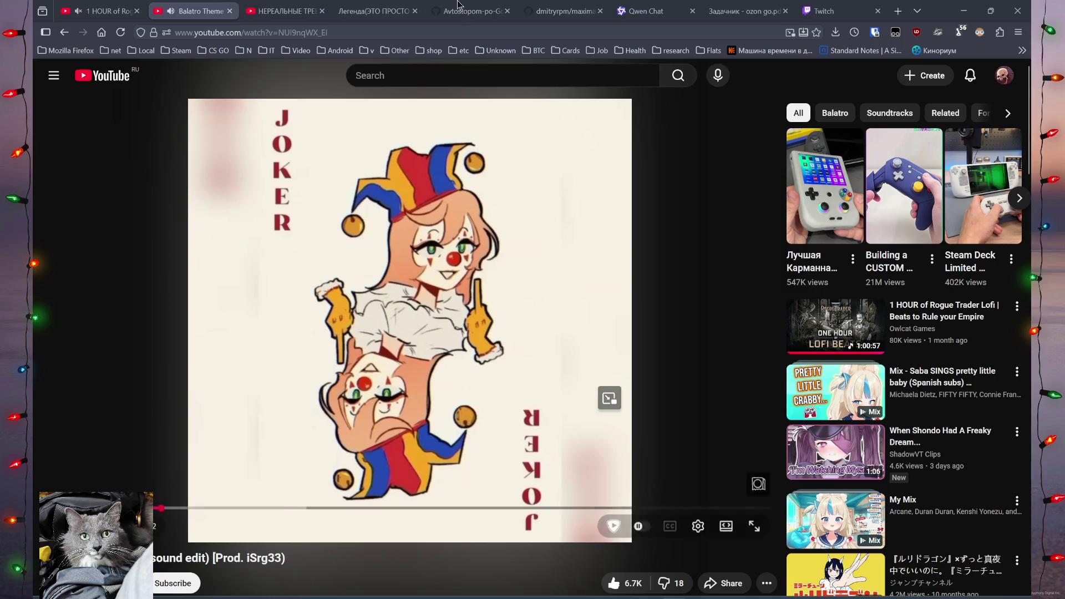
Move through the Легенда and Avtostopom-po-Go tabs back to the ozon go.pdf task book.
left_click(373, 11)
left_click(463, 6)
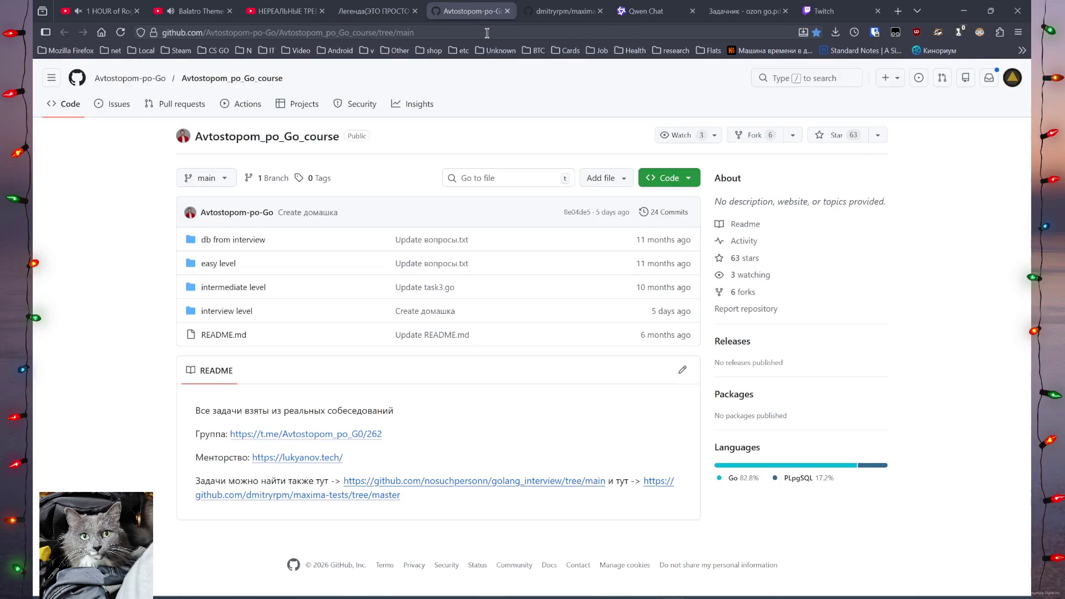
left_click(725, 5)
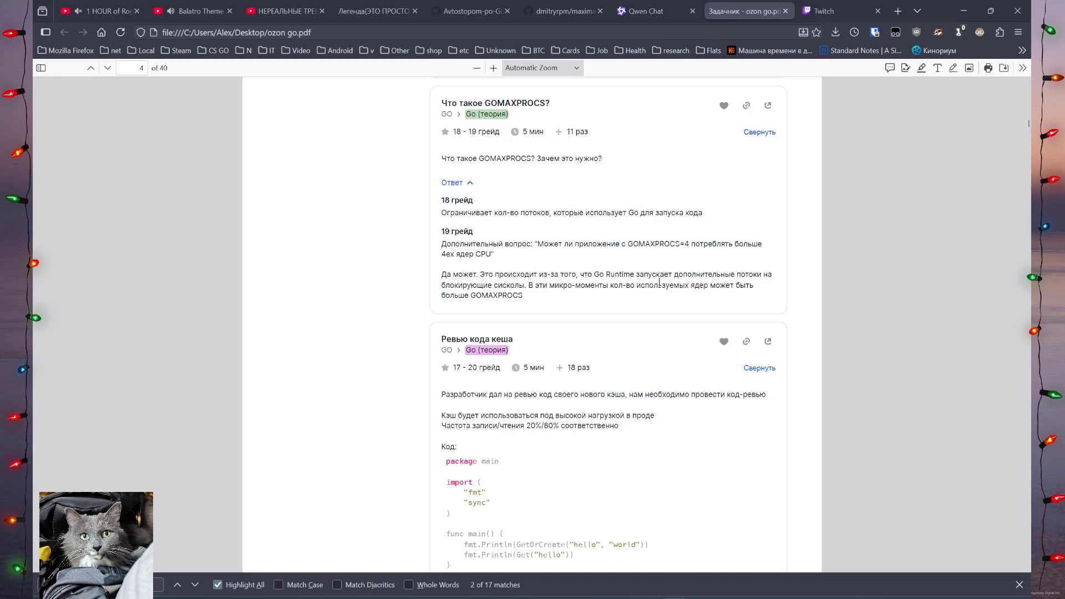
scroll(627, 328, "down", 3)
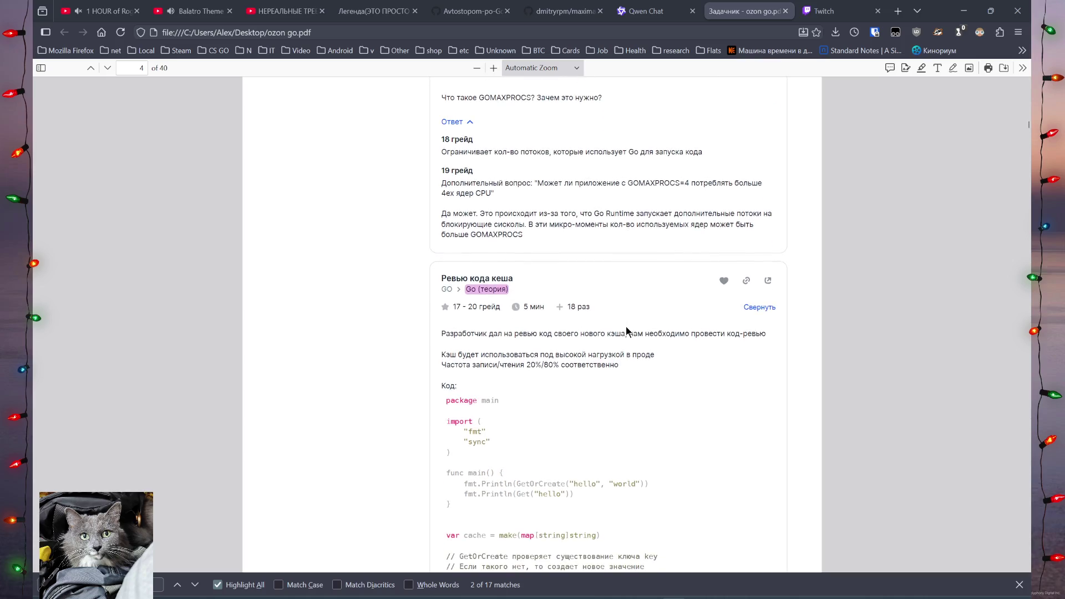
scroll(628, 330, "down", 1)
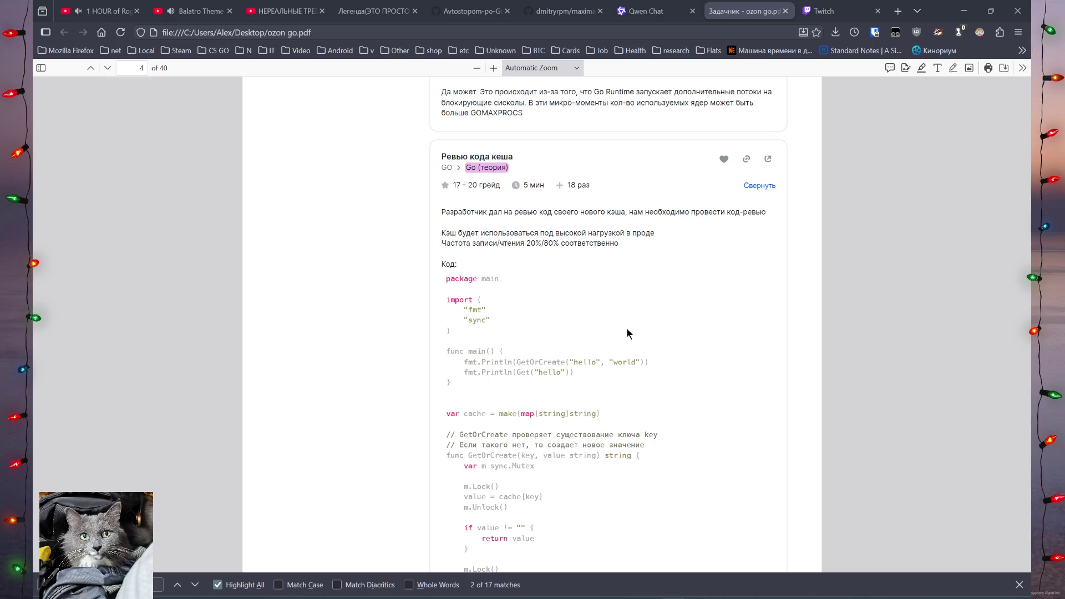
triple_click(514, 243)
left_click(513, 243)
scroll(545, 274, "down", 3)
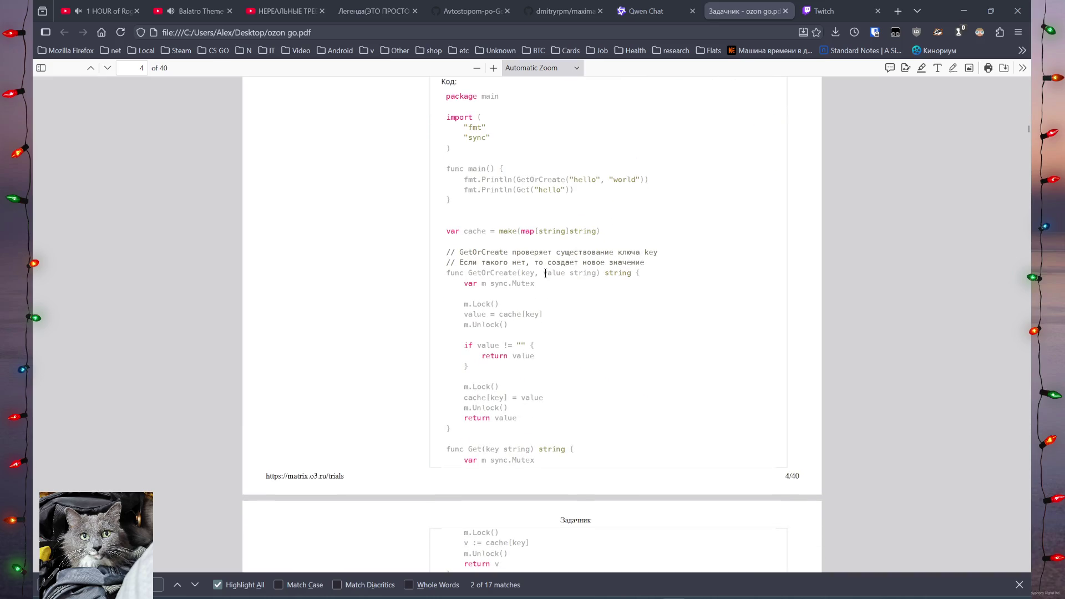
scroll(545, 274, "down", 2)
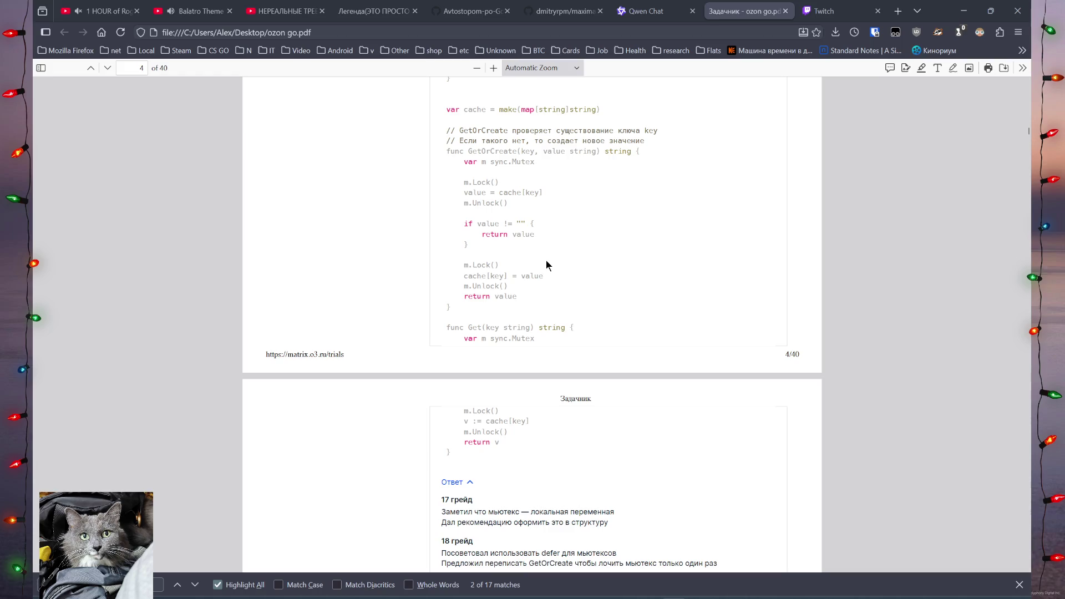
scroll(550, 277, "down", 2)
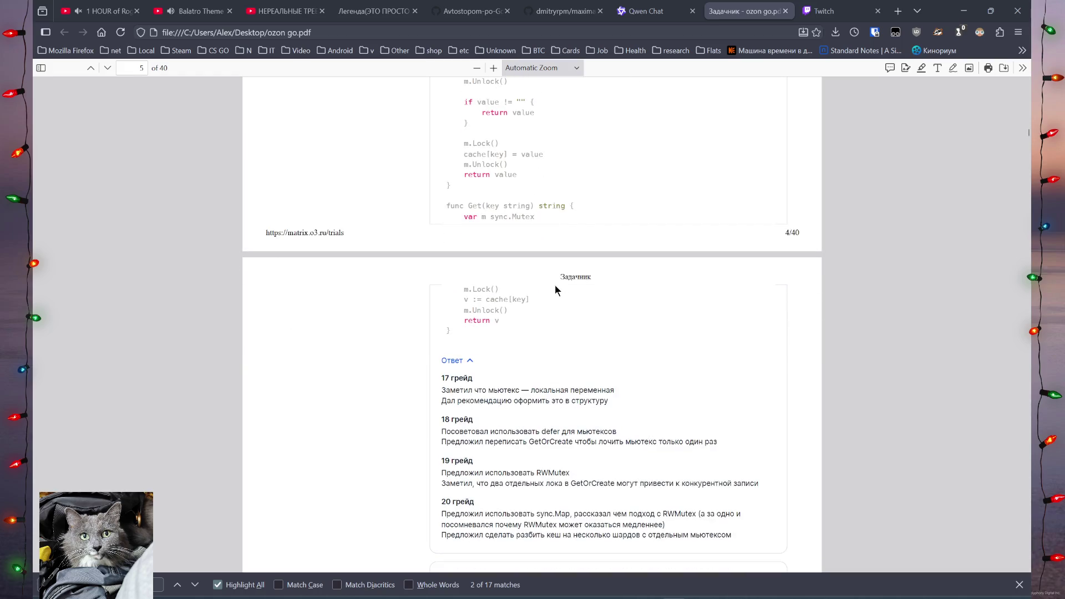
scroll(555, 289, "down", 1)
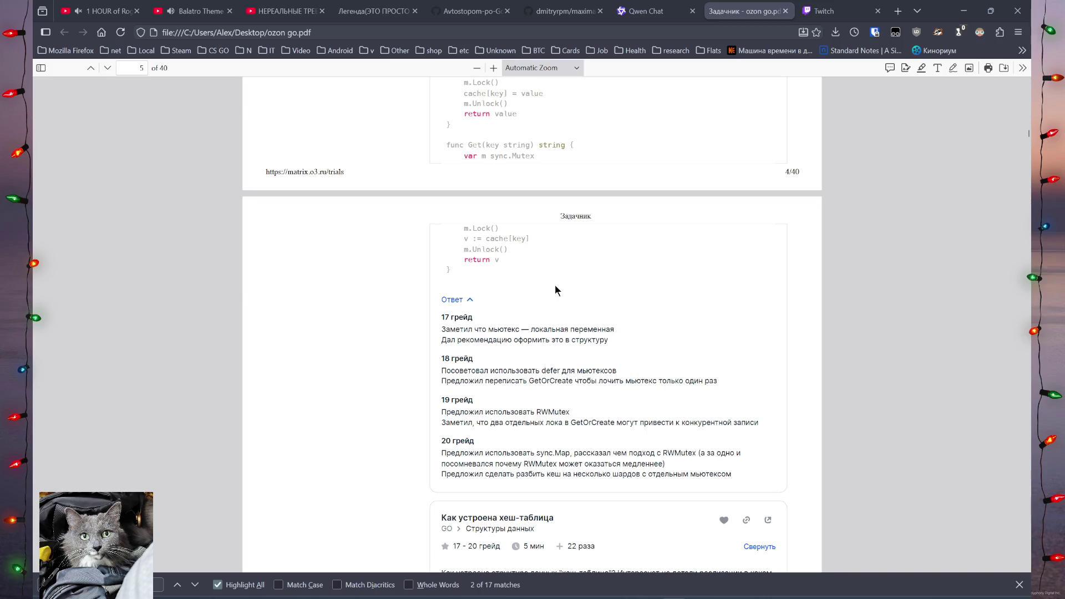
scroll(555, 294, "down", 4)
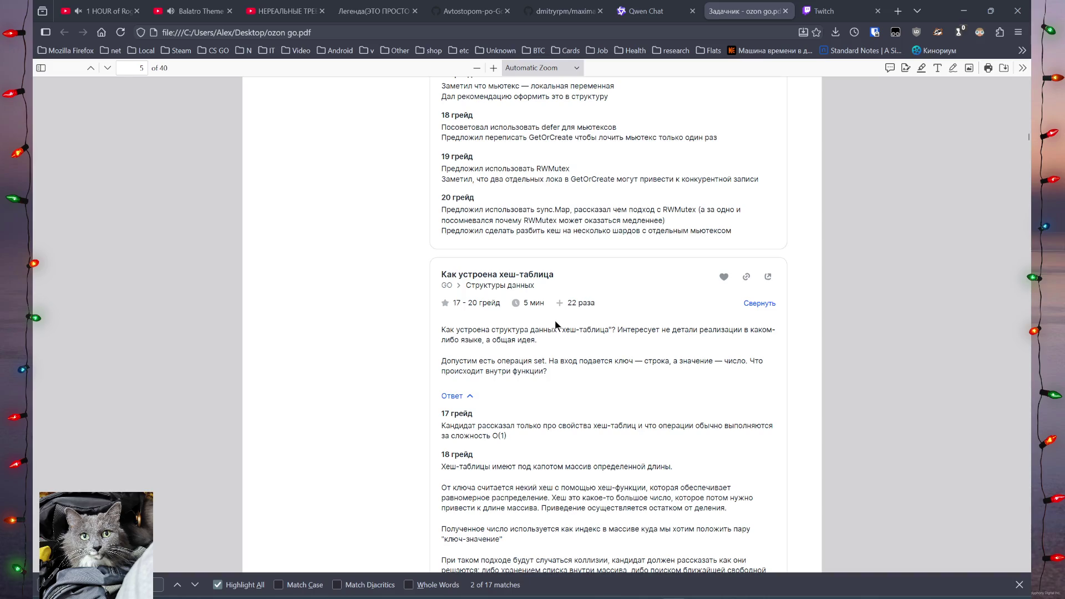
scroll(555, 325, "up", 15)
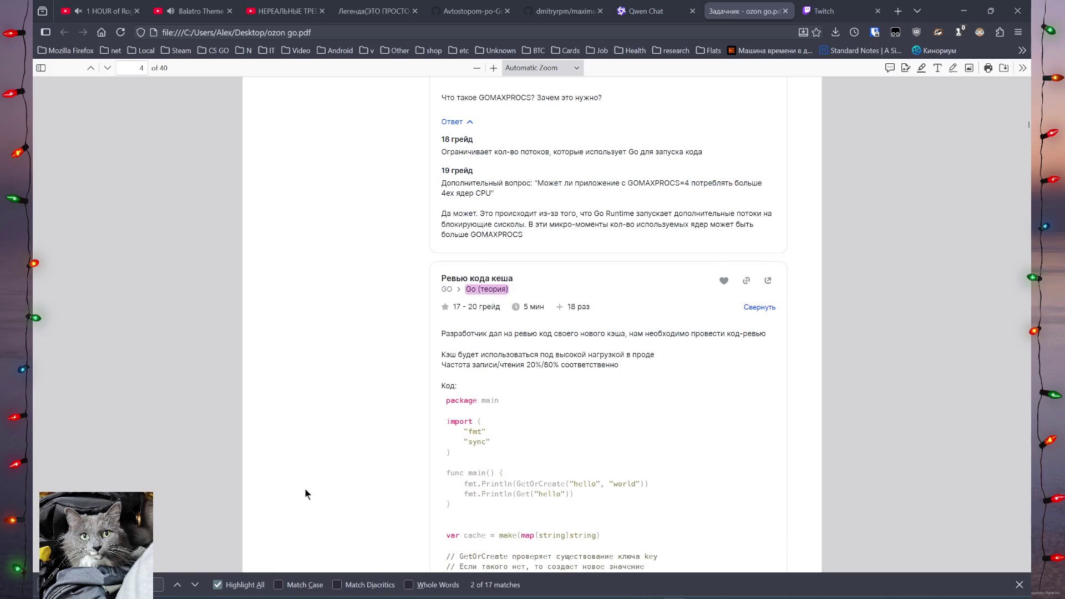
key("ctrl+f")
Jump through two more 'Go (теория)' matches to the page 7 LRU cache task, then open a new tab.
key("Return")
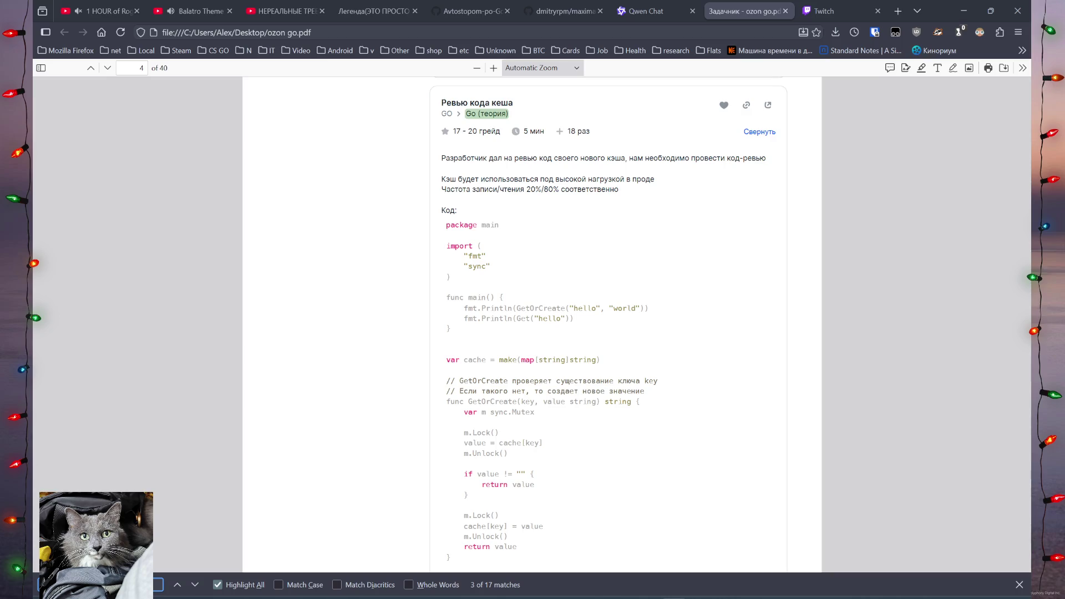
key("Return")
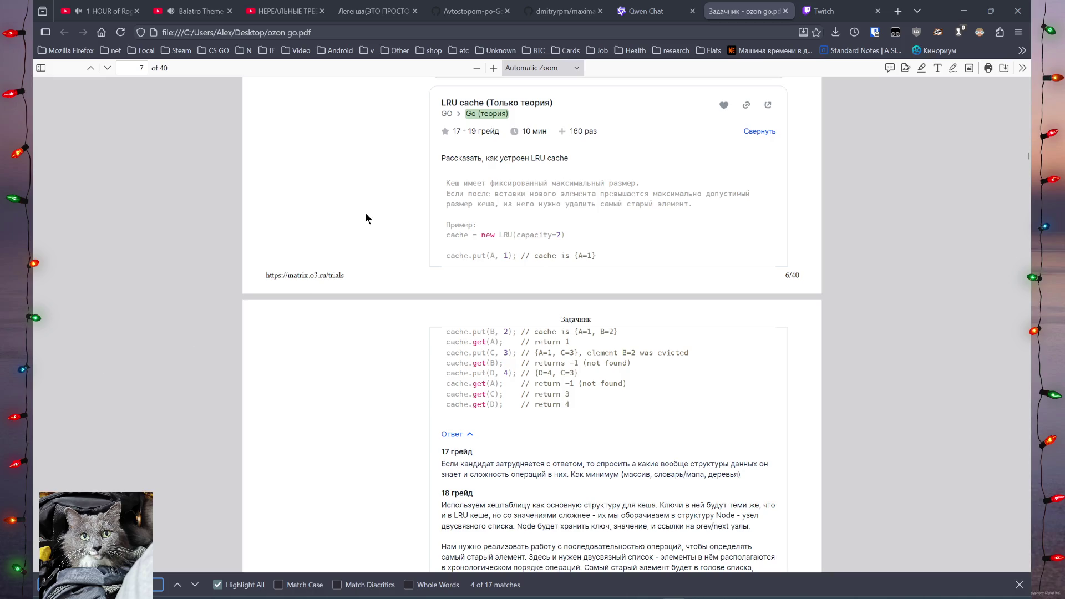
left_click(898, 12)
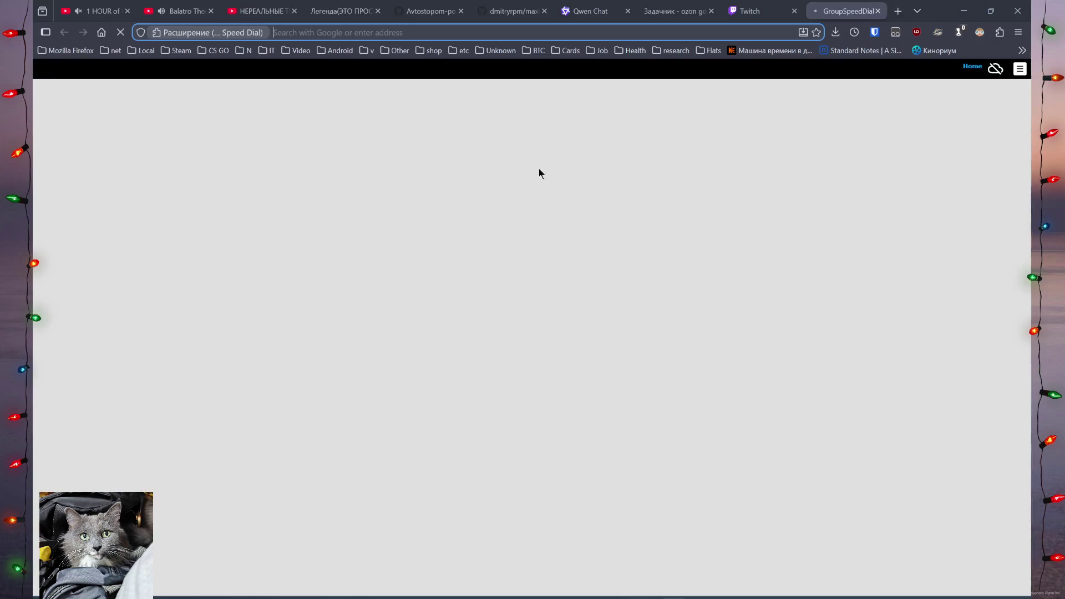
Search Google for 'go lru cache' and open the dotzero.blog LRU cache article.
left_click(205, 198)
type("gol")
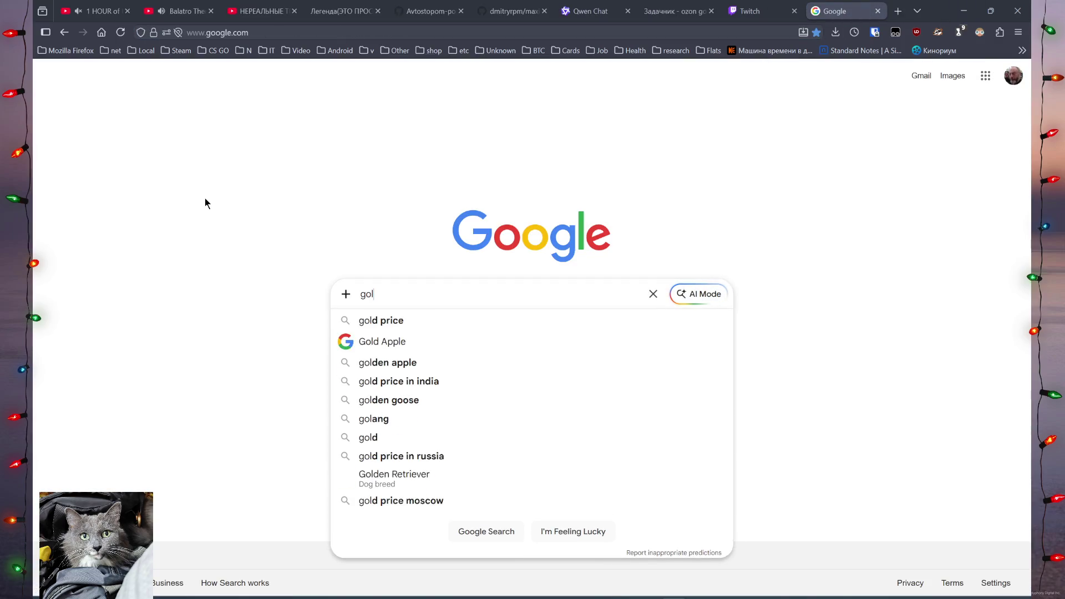
key("BackSpace")
type("lru")
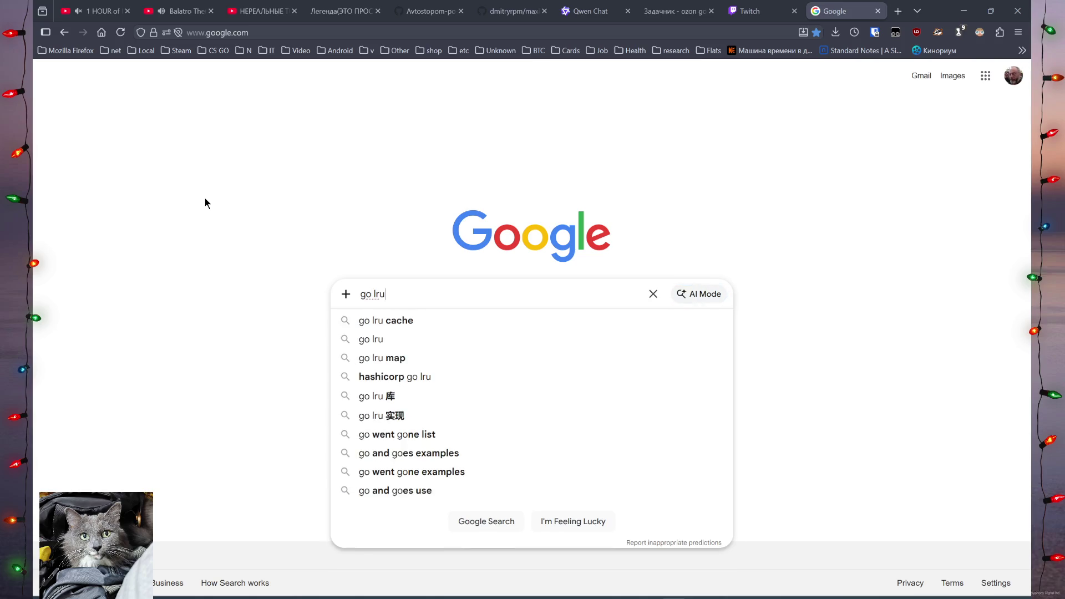
type(" cache")
key("Return")
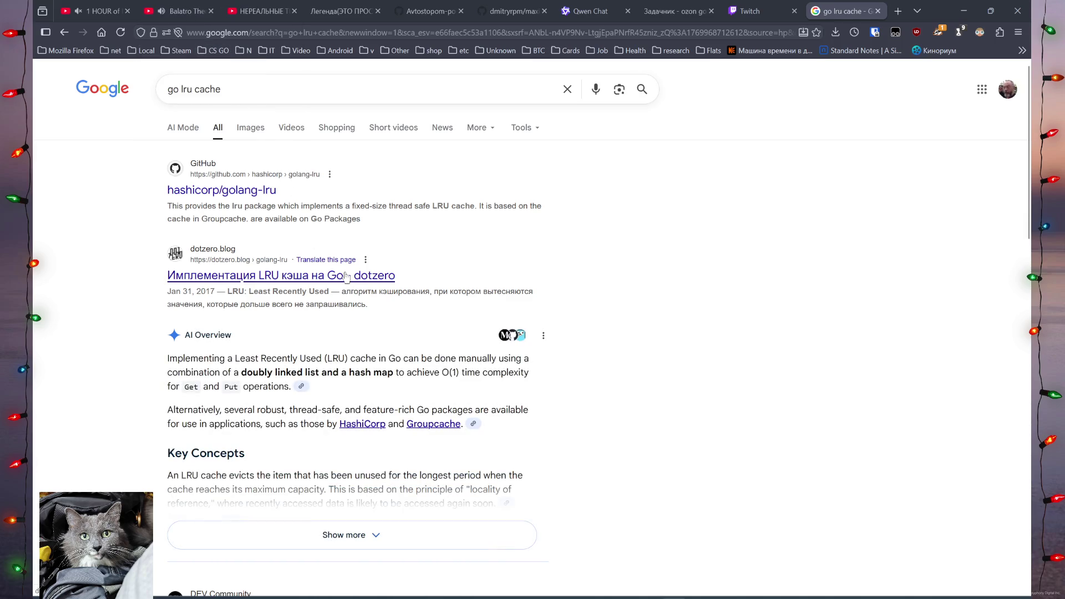
scroll(297, 314, "down", 2)
scroll(297, 317, "down", 5)
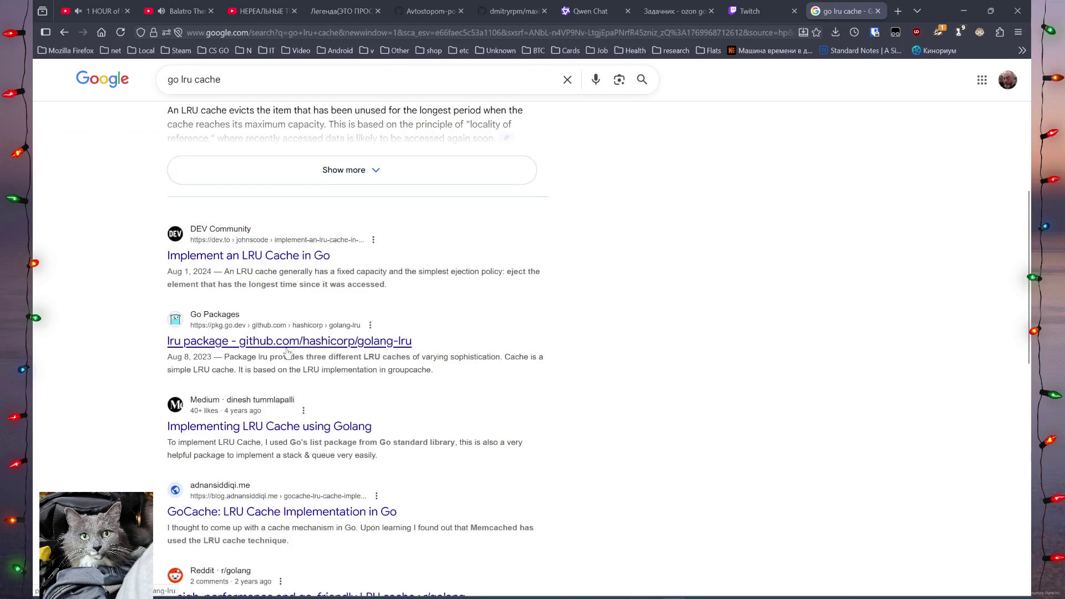
scroll(287, 354, "up", 6)
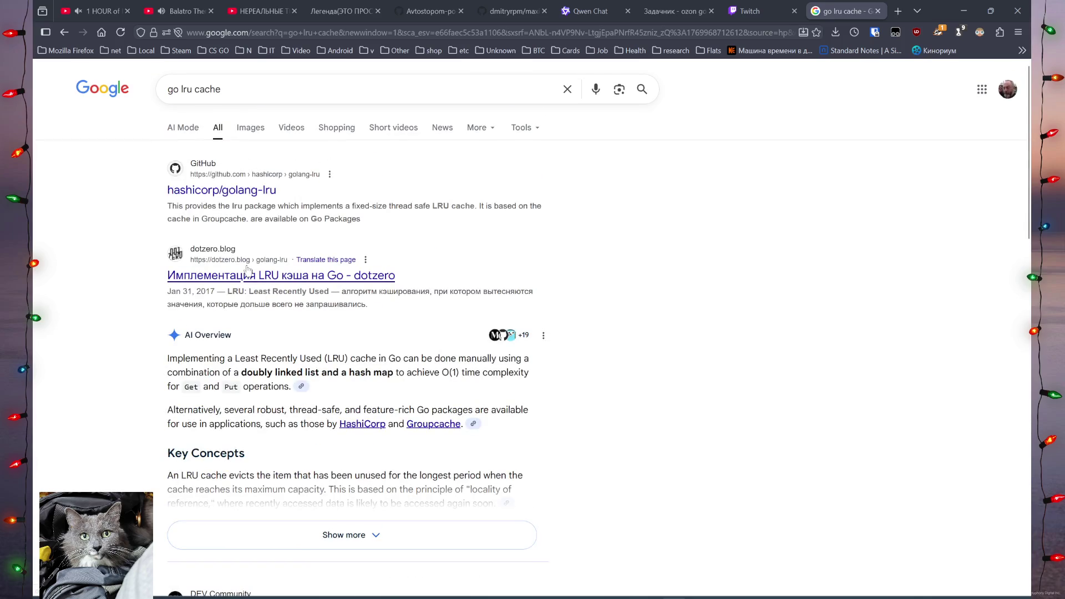
left_click(248, 273)
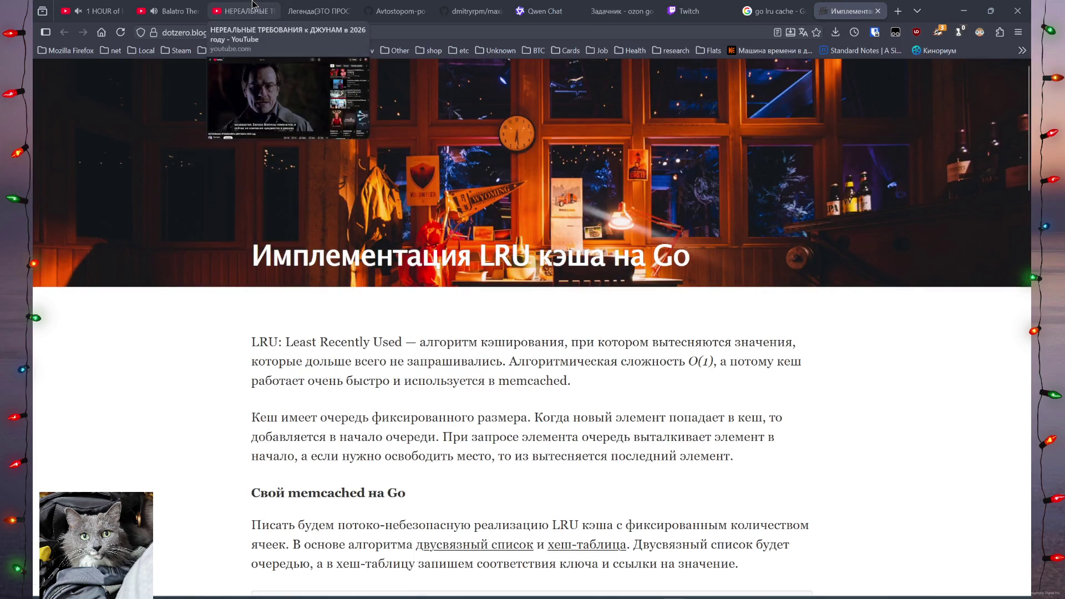
Pause and close the Balatro video, close the НЕРЕАЛЬНЫЕ ТРЕБОВАНИЯ video, and return to the dotzero.blog article.
left_click(170, 11)
left_click(364, 261)
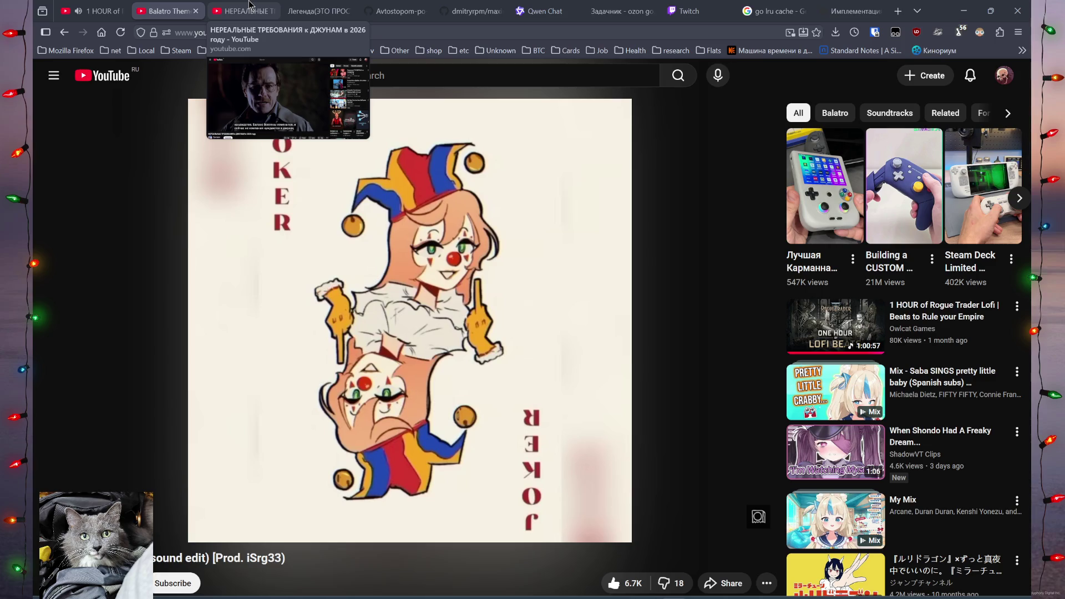
left_click(195, 11)
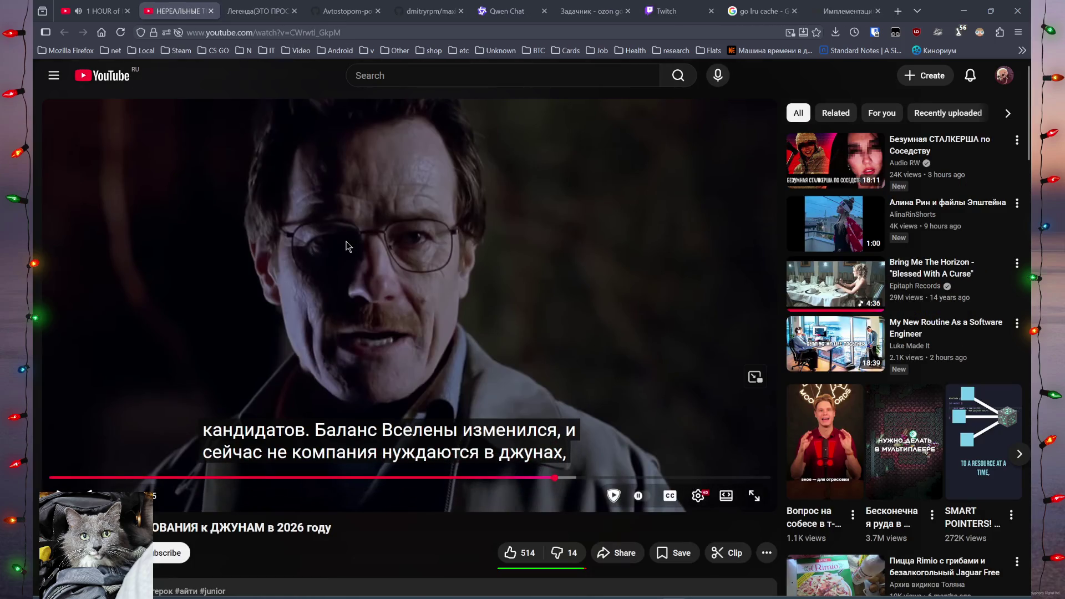
left_click(212, 11)
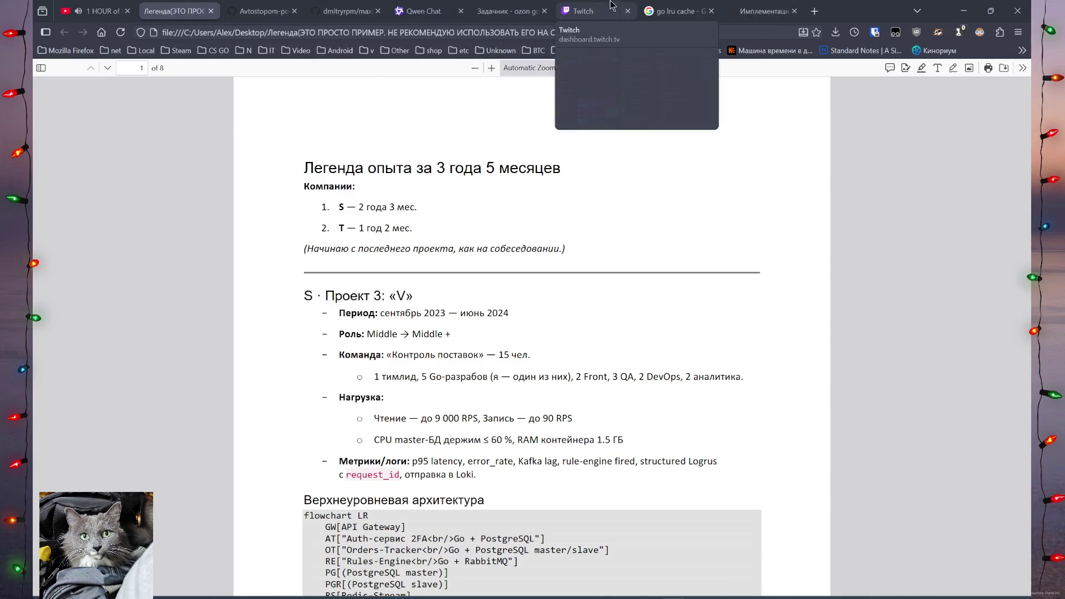
left_click(718, 14)
left_click(731, 12)
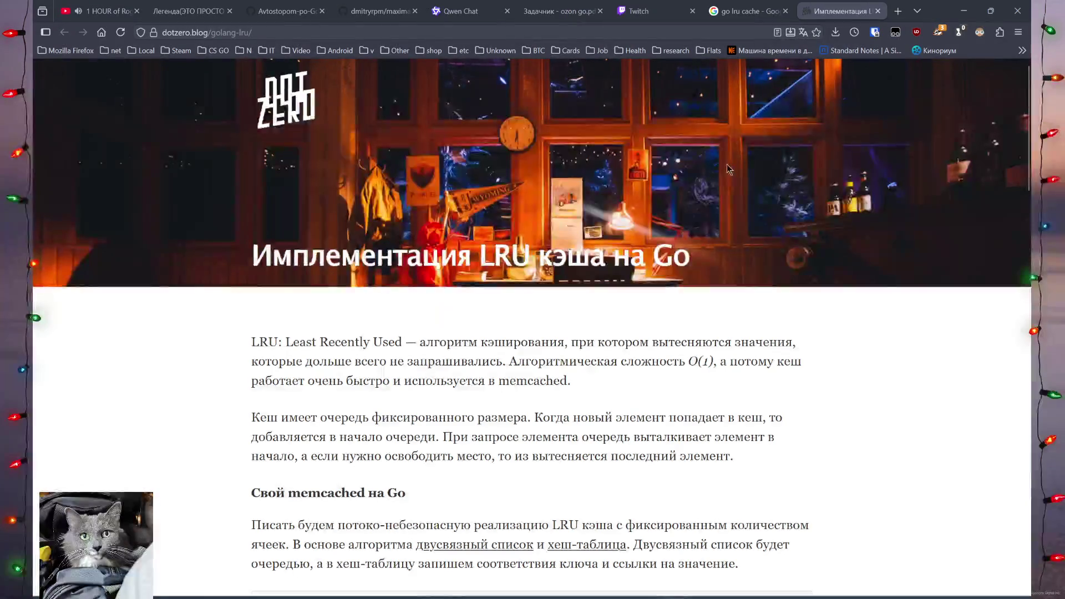
Read the LRU article past Set() down to Get(), highlight its 2017 date, and return to the top.
scroll(699, 355, "down", 2)
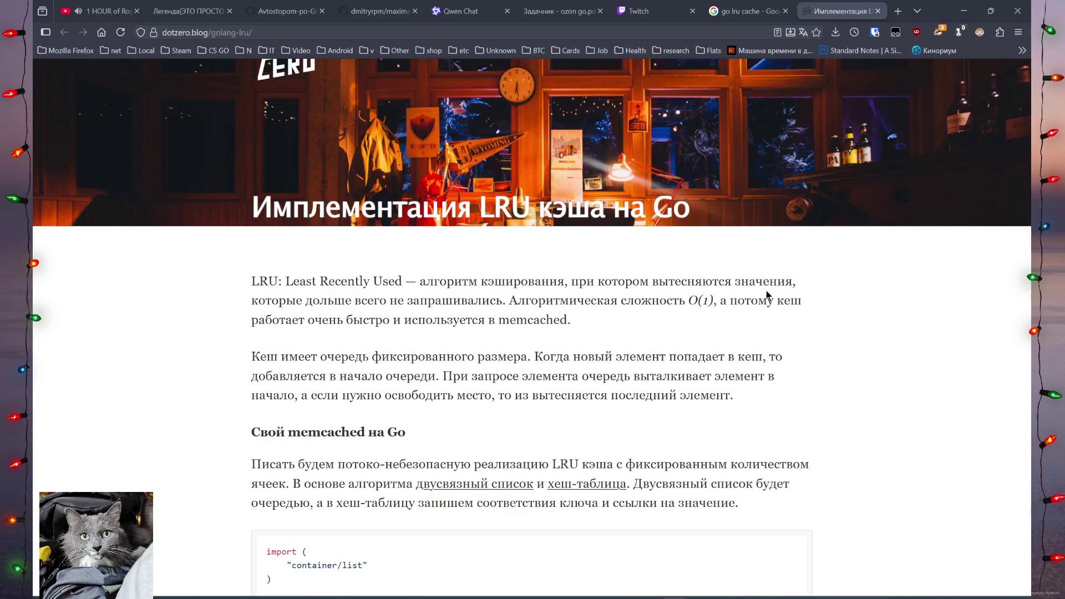
scroll(763, 299, "down", 4)
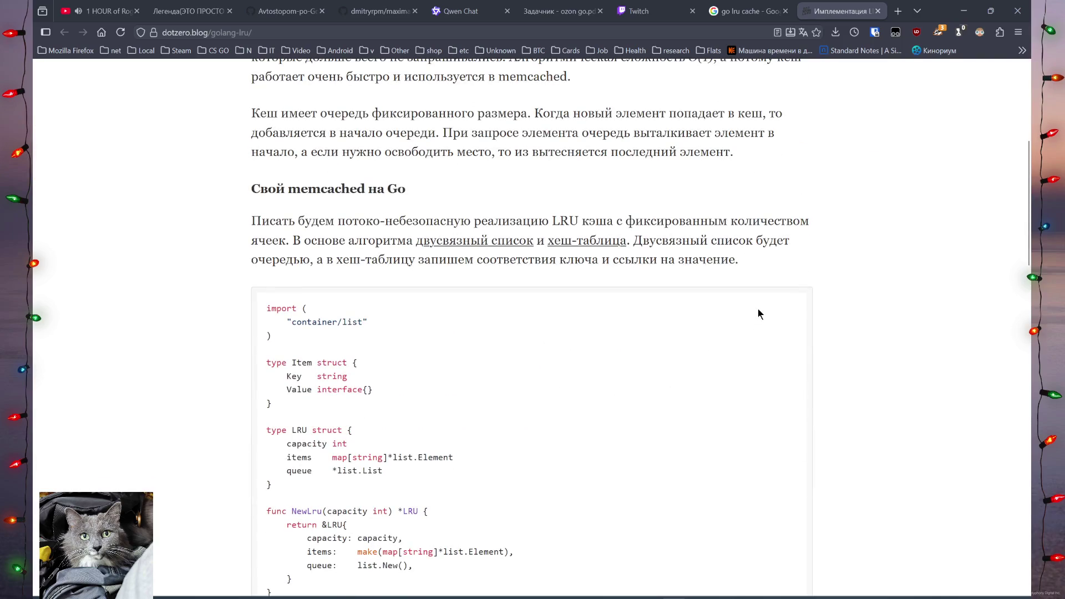
scroll(758, 308, "down", 5)
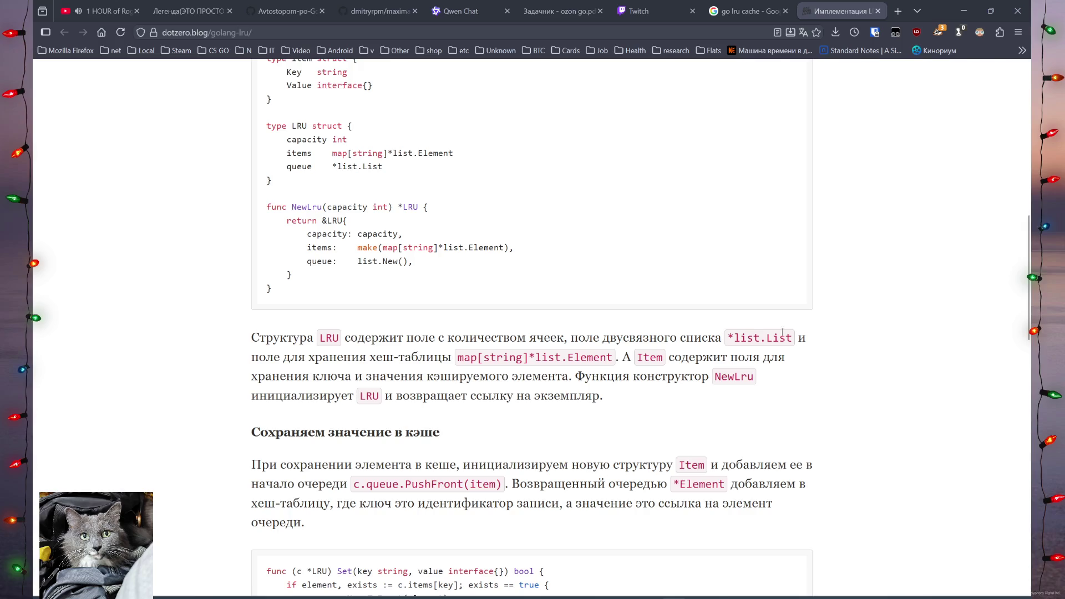
scroll(940, 239, "down", 4)
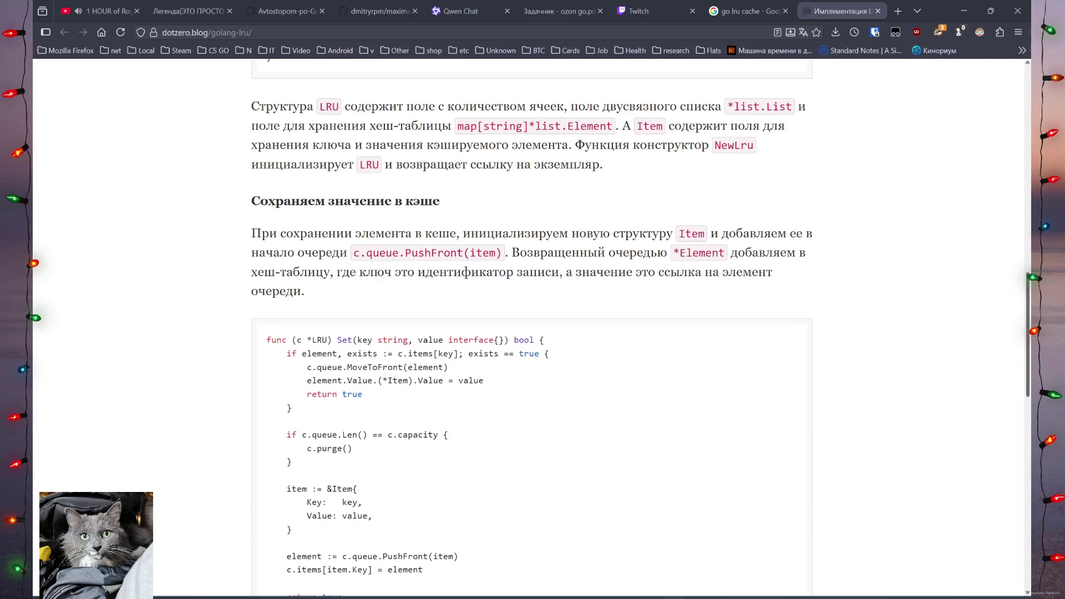
scroll(531, 327, "up", 6)
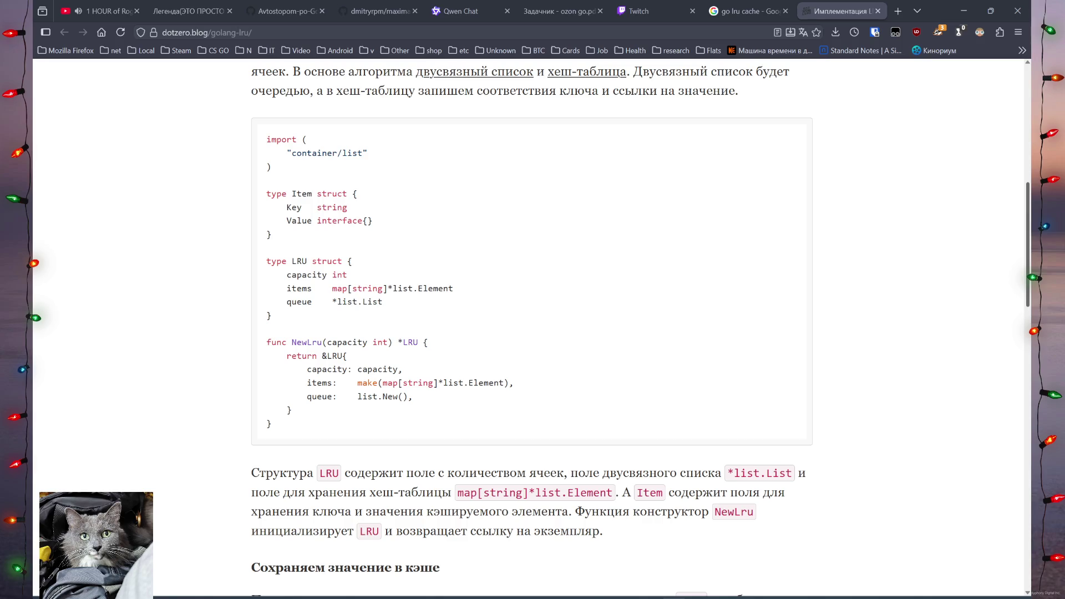
scroll(532, 327, "down", 10)
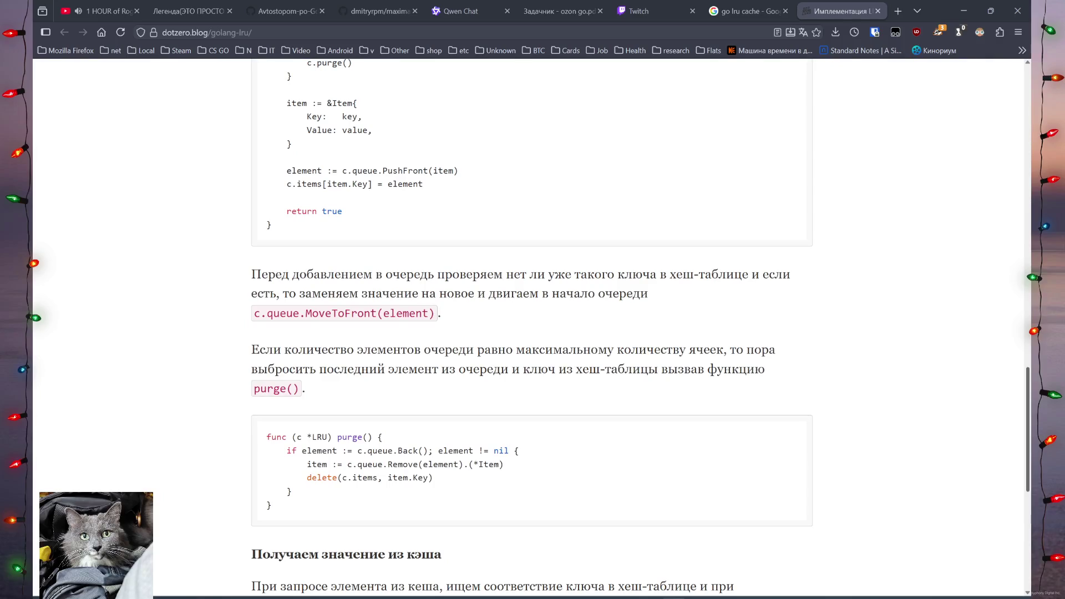
scroll(531, 327, "up", 5)
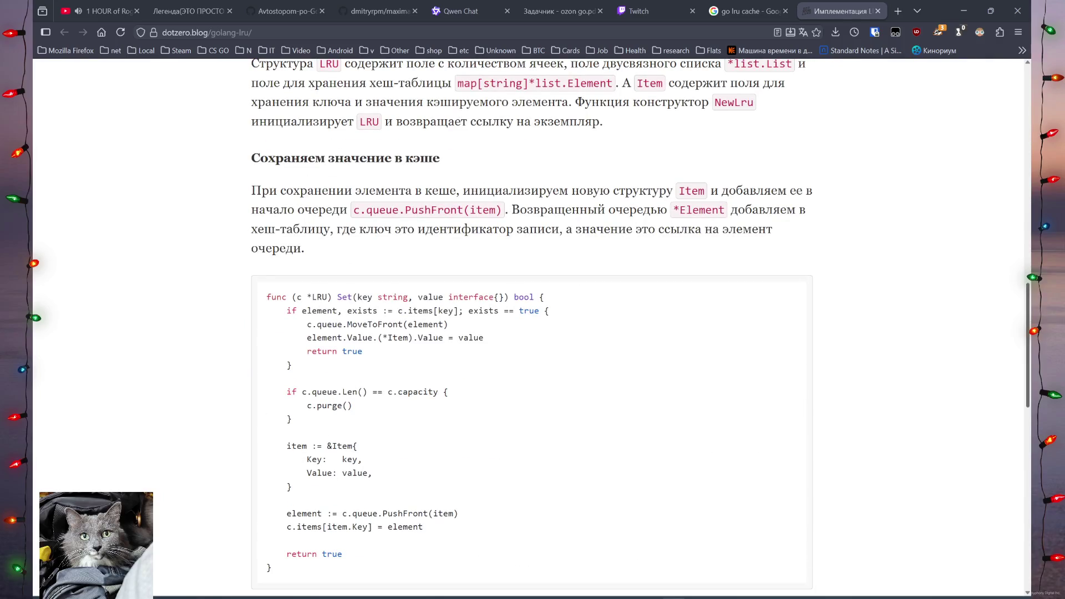
scroll(1010, 244, "down", 3)
scroll(1010, 244, "up", 8)
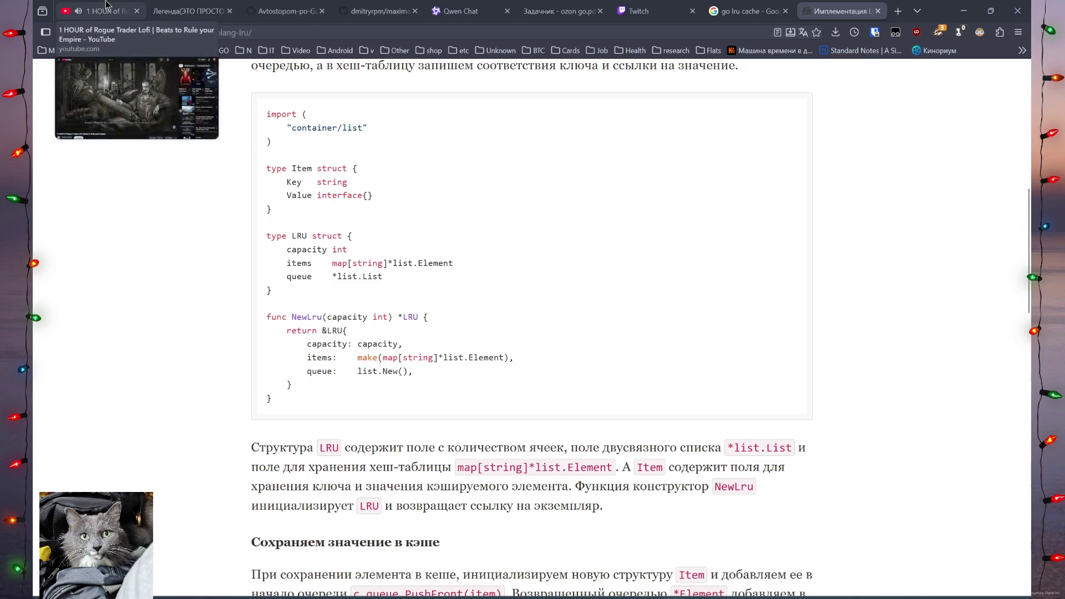
mouse_move(248, 4)
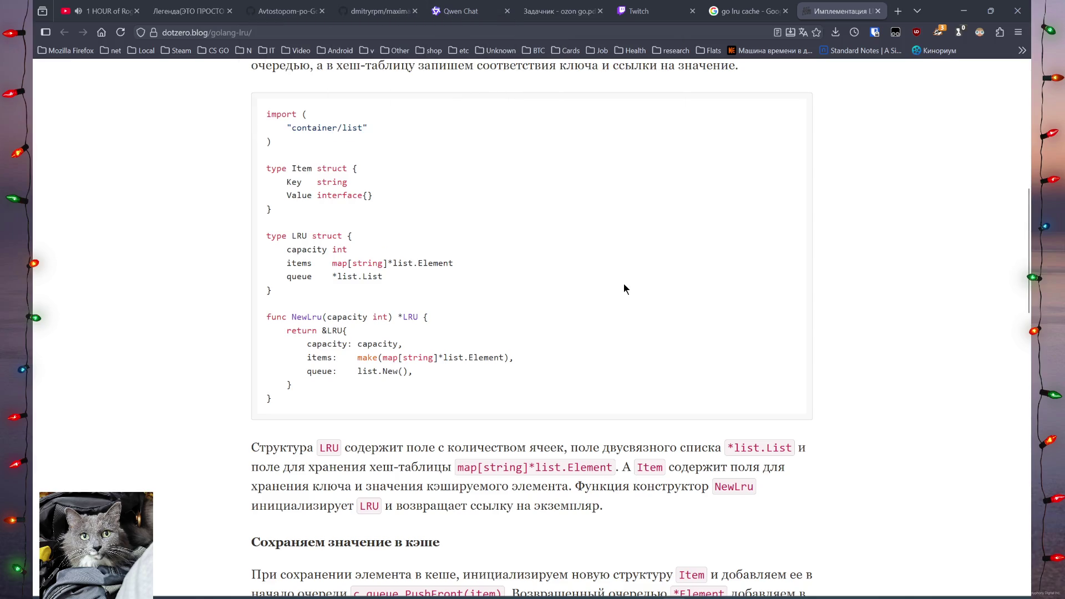
scroll(630, 308, "down", 2)
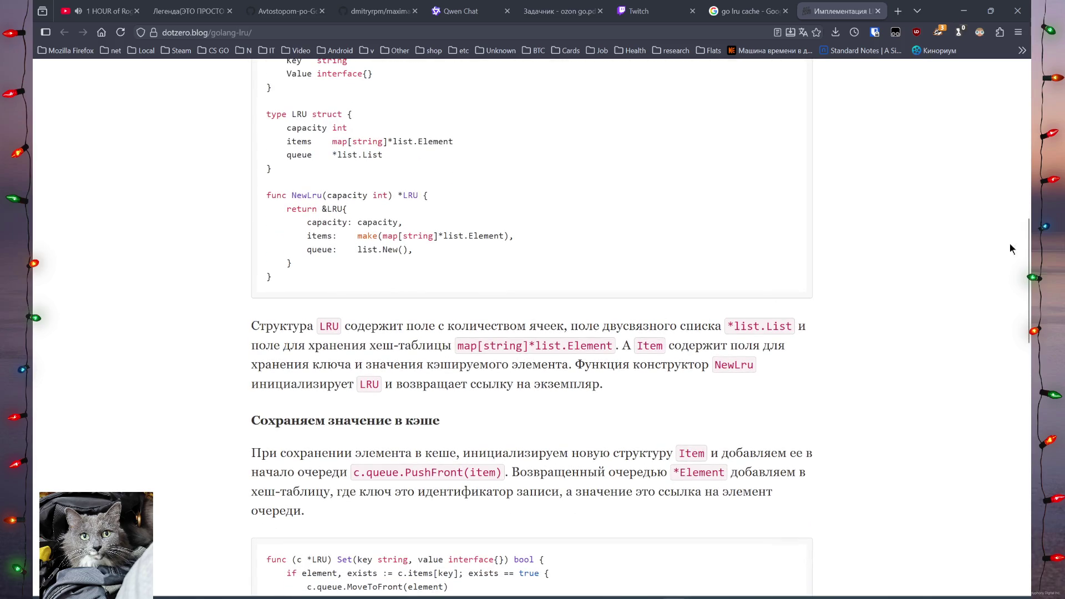
scroll(1004, 254, "down", 4)
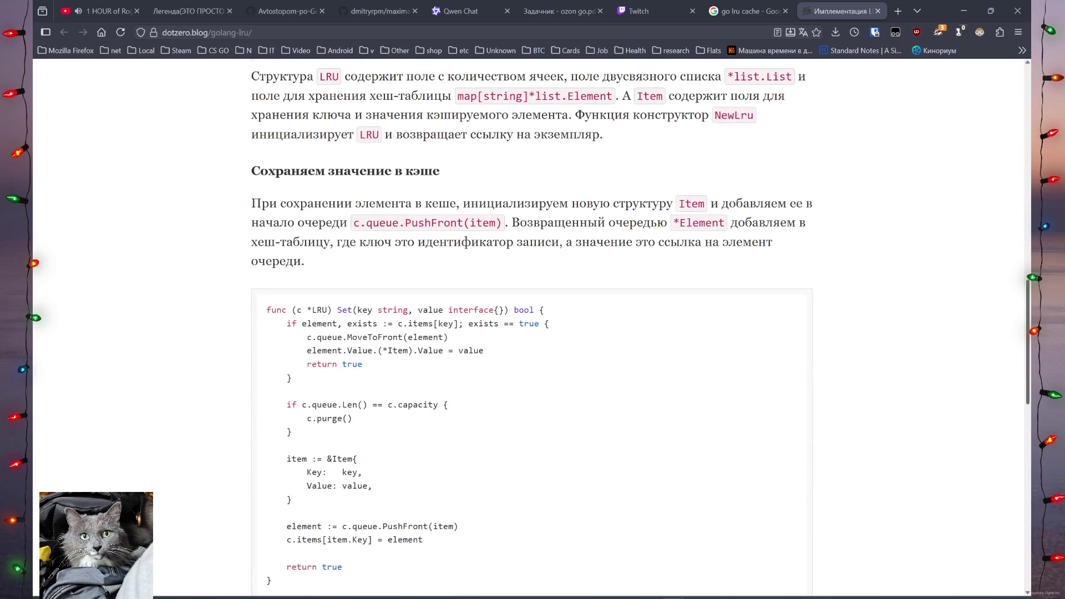
scroll(1001, 258, "down", 12)
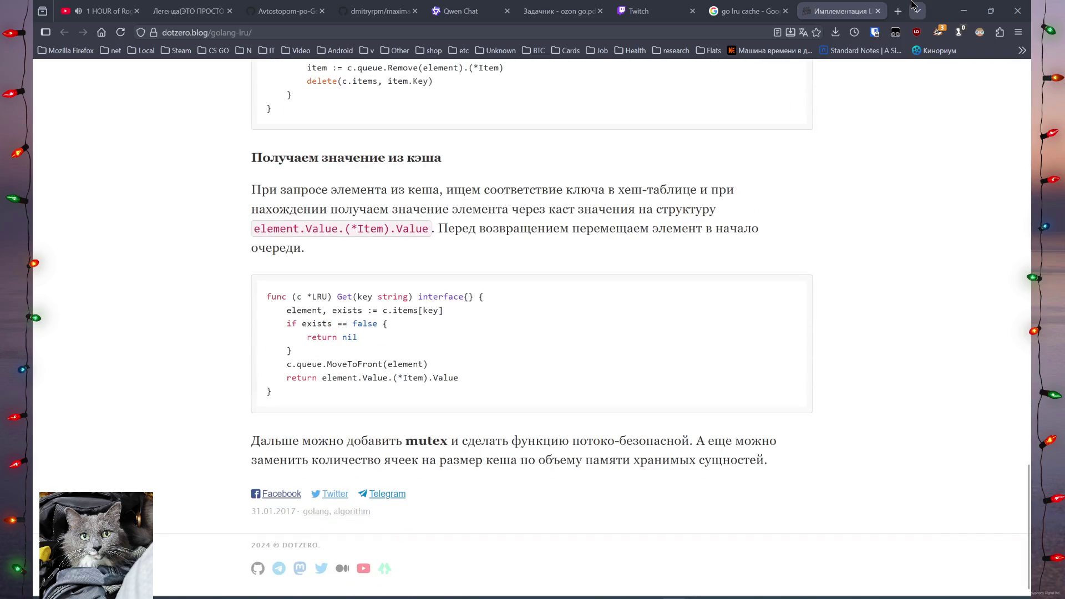
double_click(292, 513)
key("Home")
Open the dotzero.blog home page and scroll its posts, highlighting the OSCP post's year 2021.
left_click(275, 103)
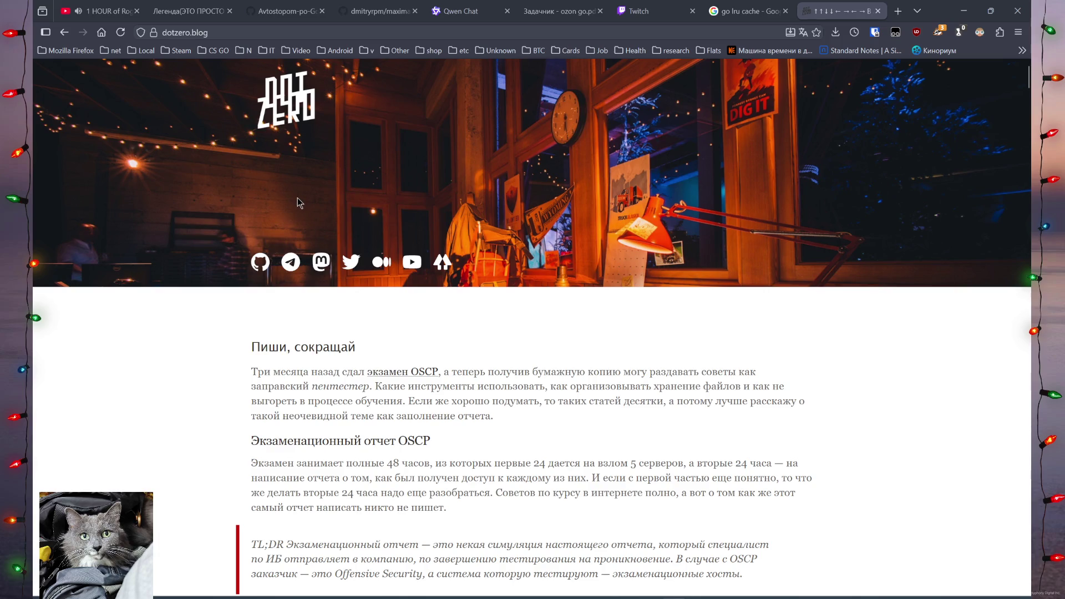
scroll(297, 198, "down", 4)
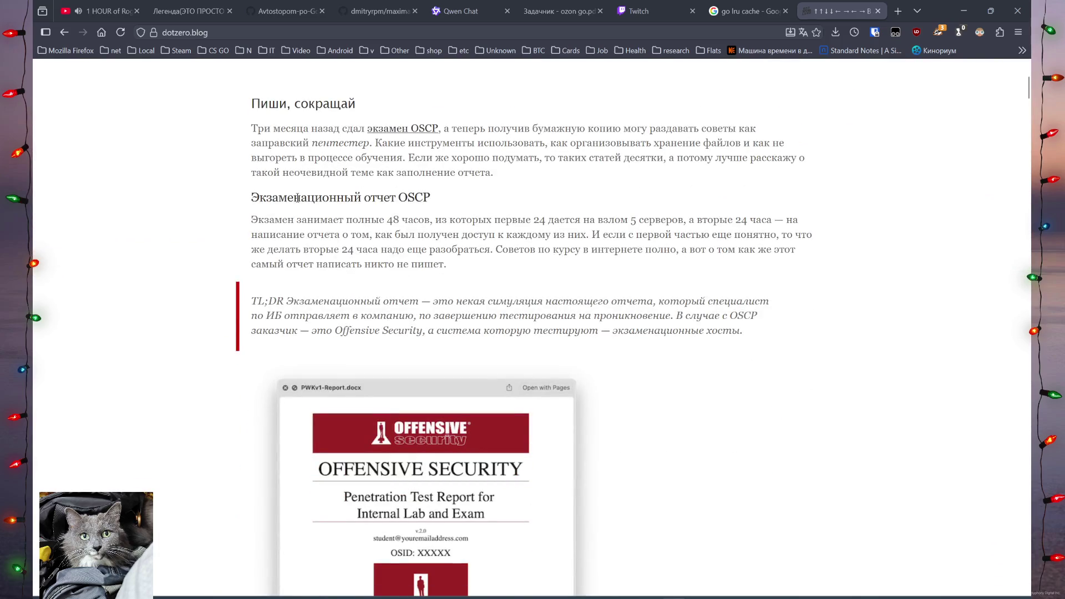
scroll(298, 198, "down", 15)
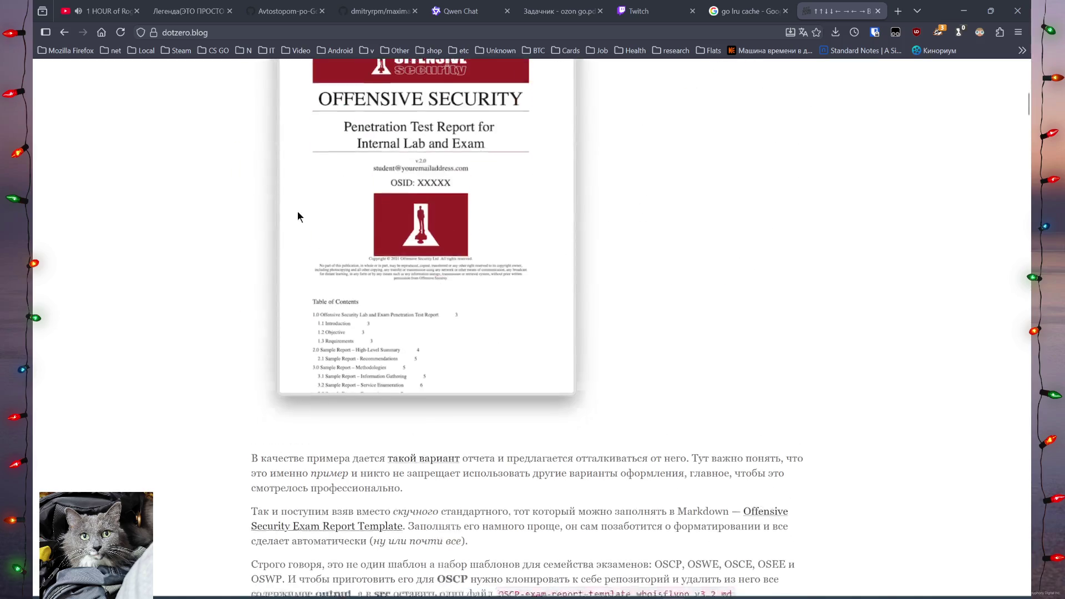
scroll(297, 222, "down", 6)
scroll(298, 221, "up", 4)
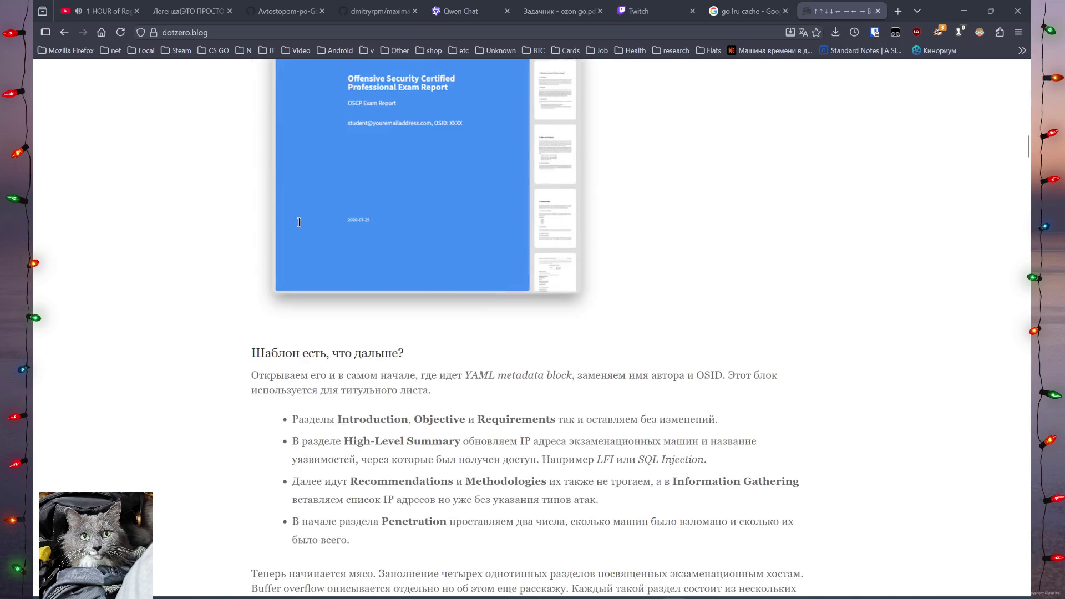
scroll(298, 228, "down", 6)
scroll(297, 242, "down", 7)
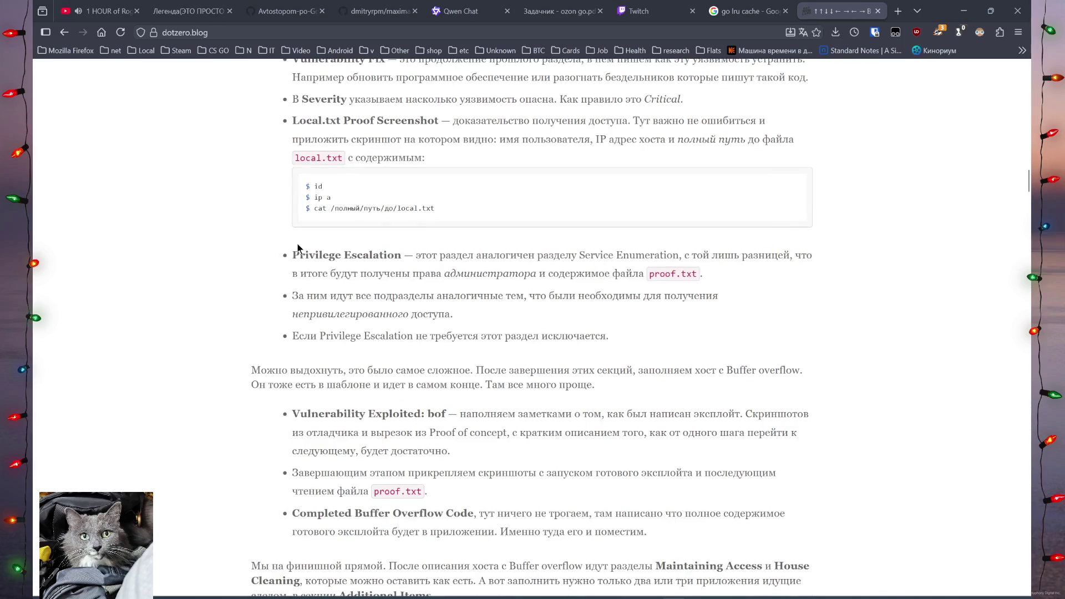
scroll(297, 247, "down", 7)
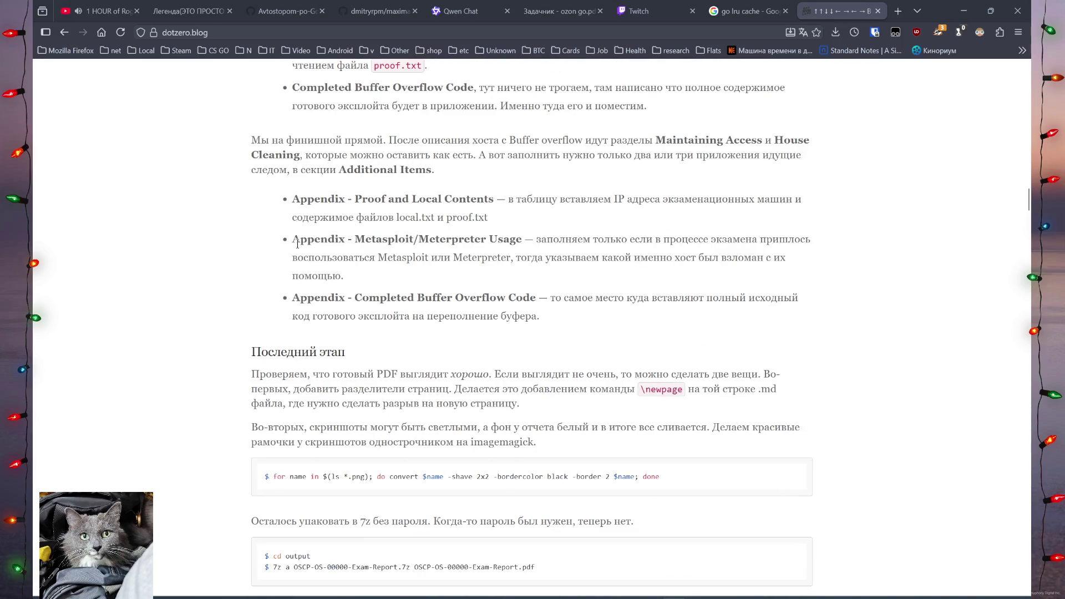
scroll(297, 244, "down", 6)
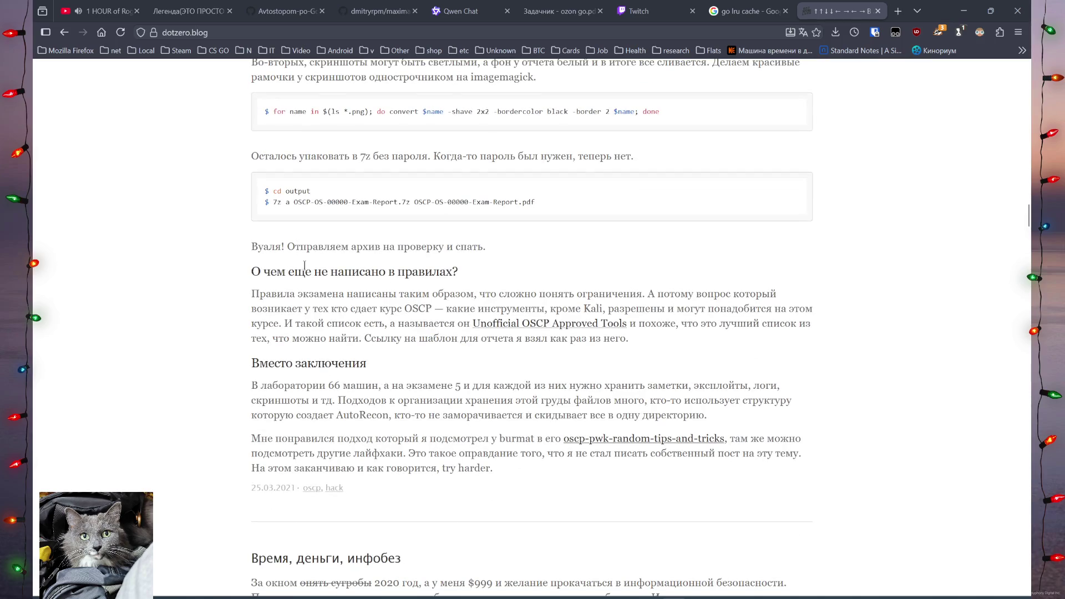
scroll(304, 265, "down", 5)
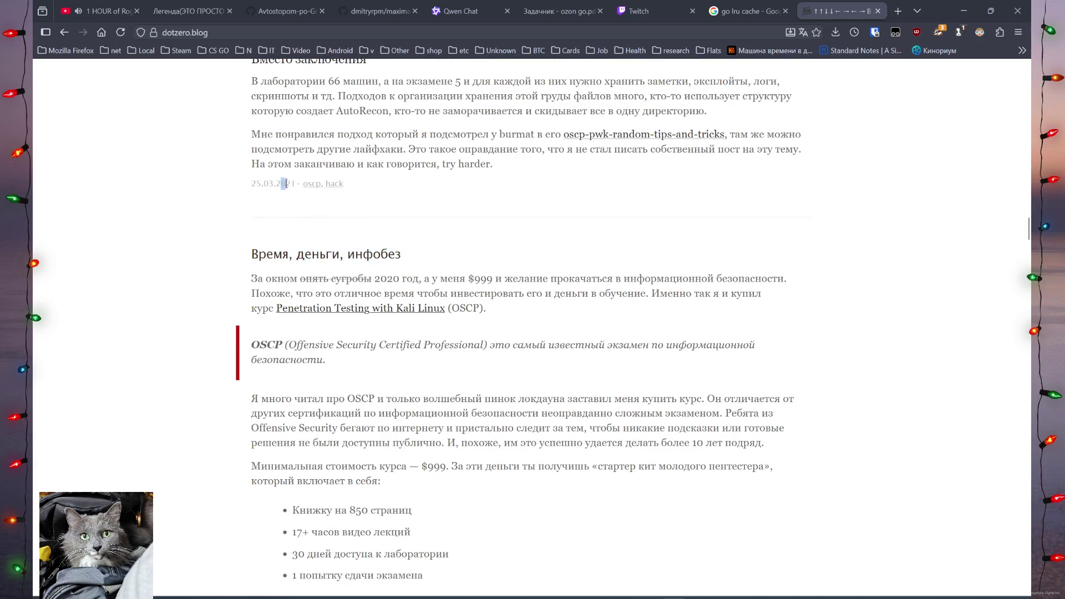
double_click(287, 183)
Scroll to the end of the post list at the 03.03.2020 post 'Как работает встраивание ошибок в Go'.
scroll(838, 328, "down", 12)
scroll(819, 409, "down", 15)
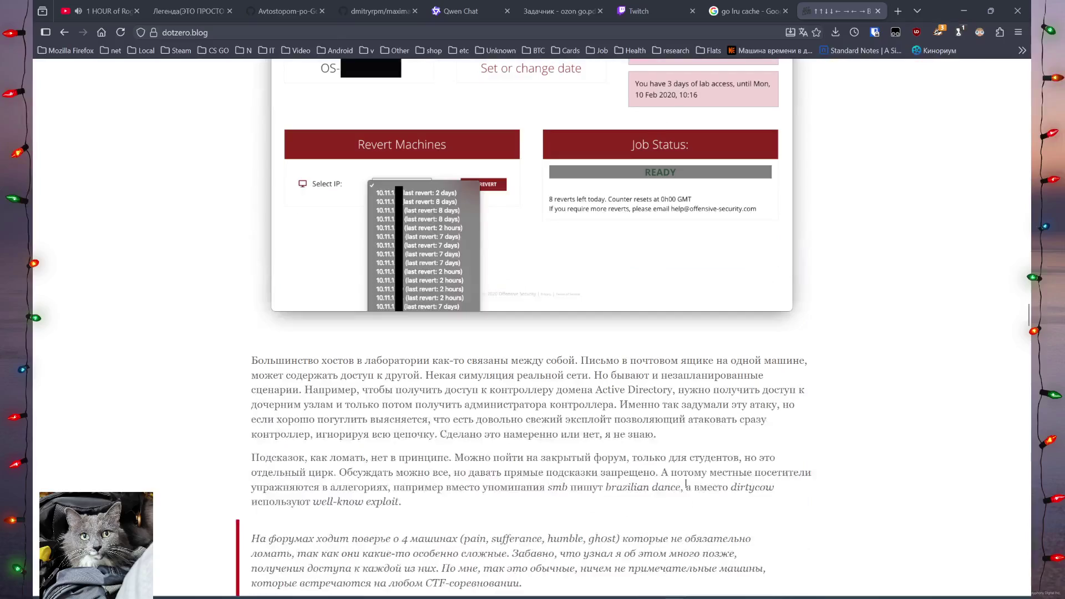
scroll(666, 418, "down", 10)
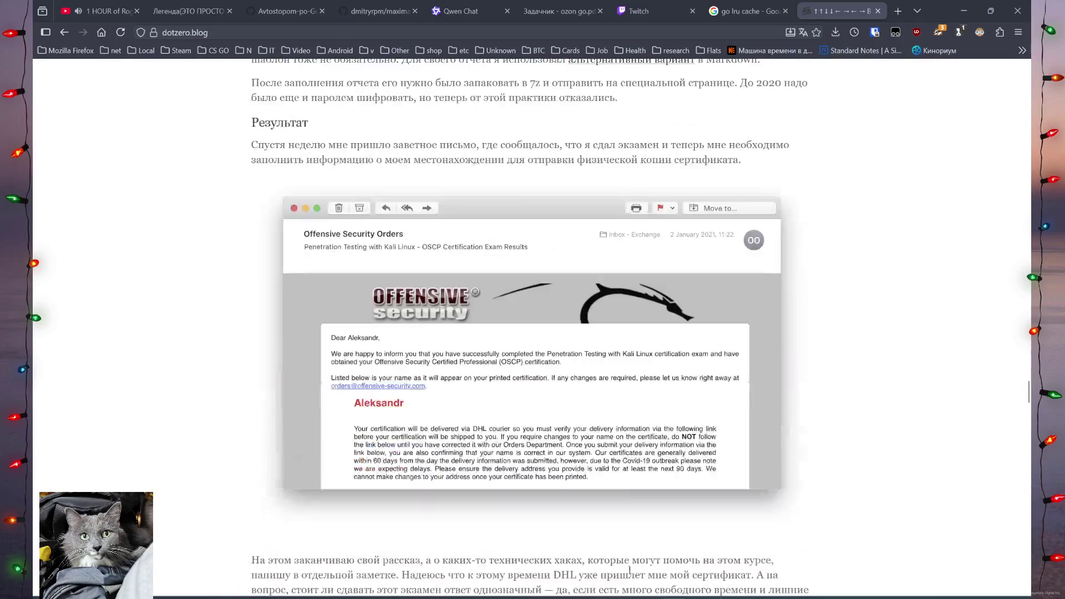
scroll(749, 303, "down", 15)
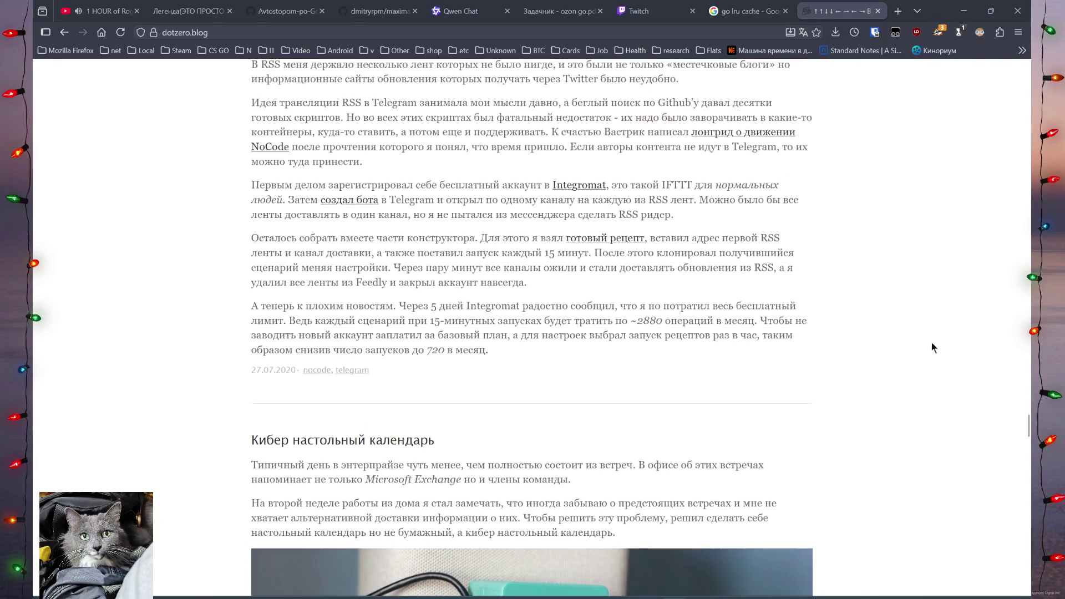
scroll(930, 343, "down", 2)
scroll(533, 328, "down", 15)
scroll(532, 327, "up", 8)
scroll(533, 327, "down", 5)
scroll(532, 328, "up", 5)
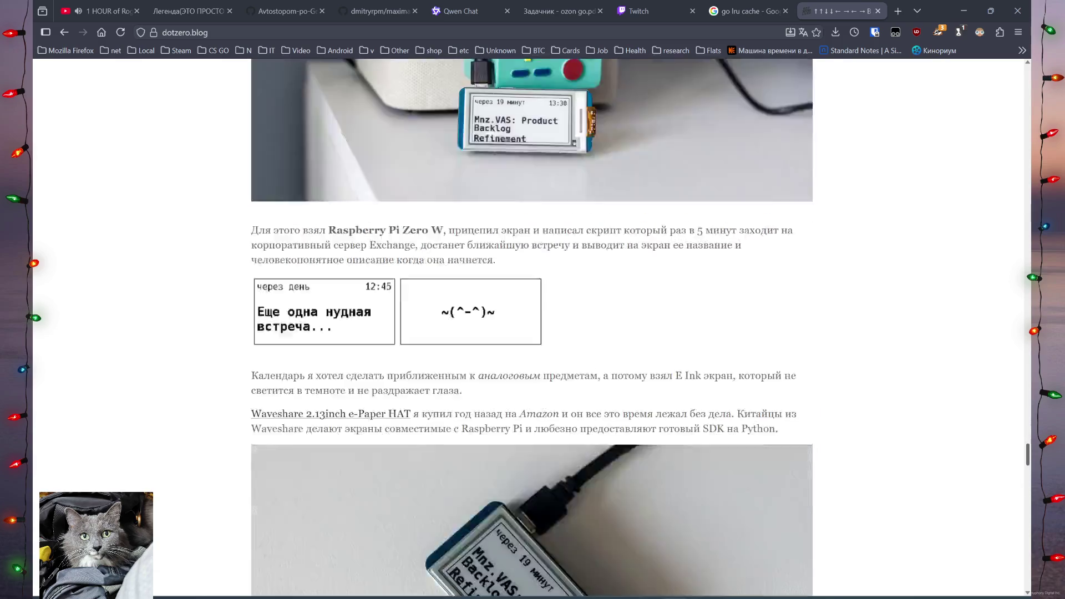
left_click_drag(1027, 452, 1024, 561)
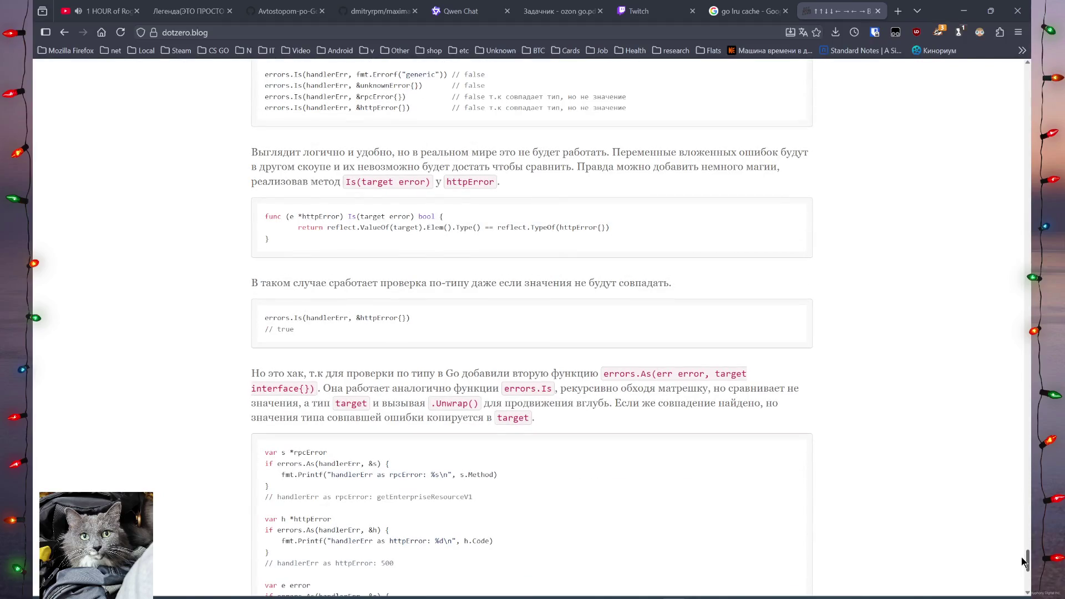
mouse_move(1024, 562)
left_mouse_down()
mouse_move(1026, 486)
mouse_move(1026, 577)
left_mouse_up()
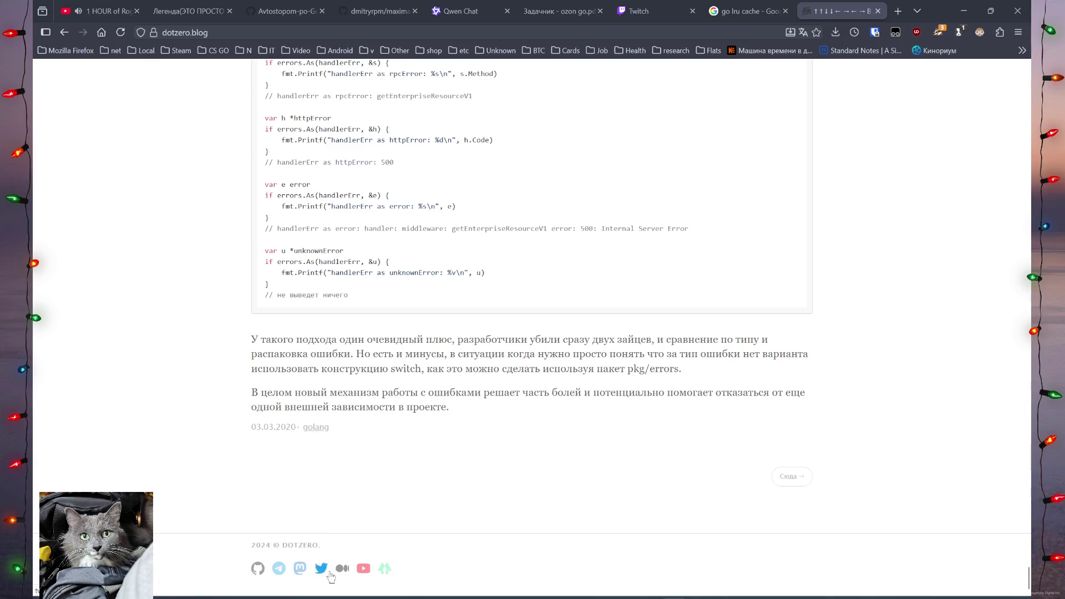
Open the dotzero YouTube channel's Videos tab and read its full About description.
left_click(364, 570)
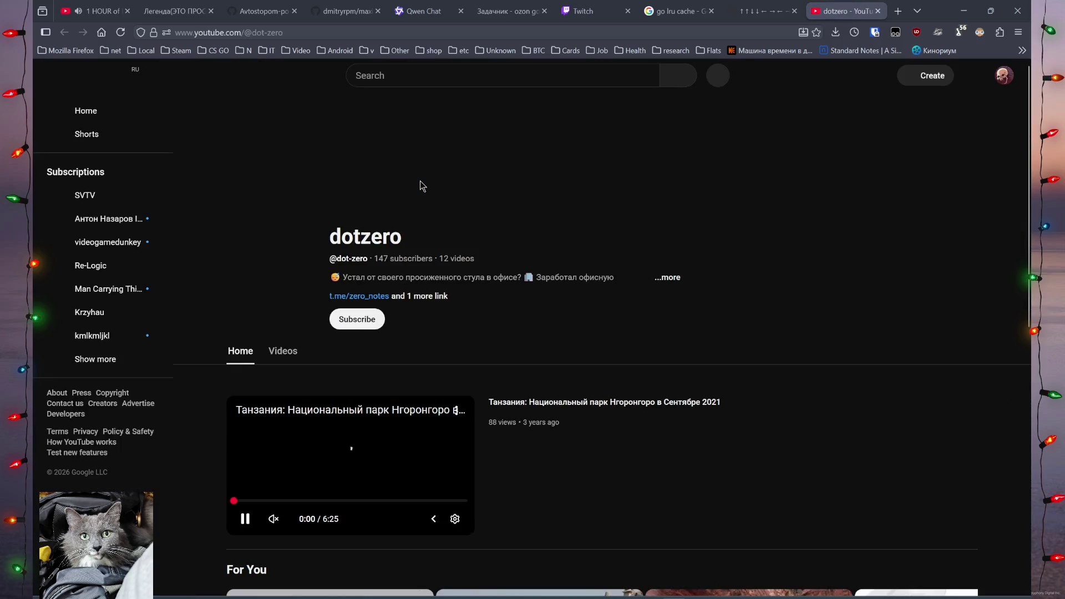
left_click(283, 355)
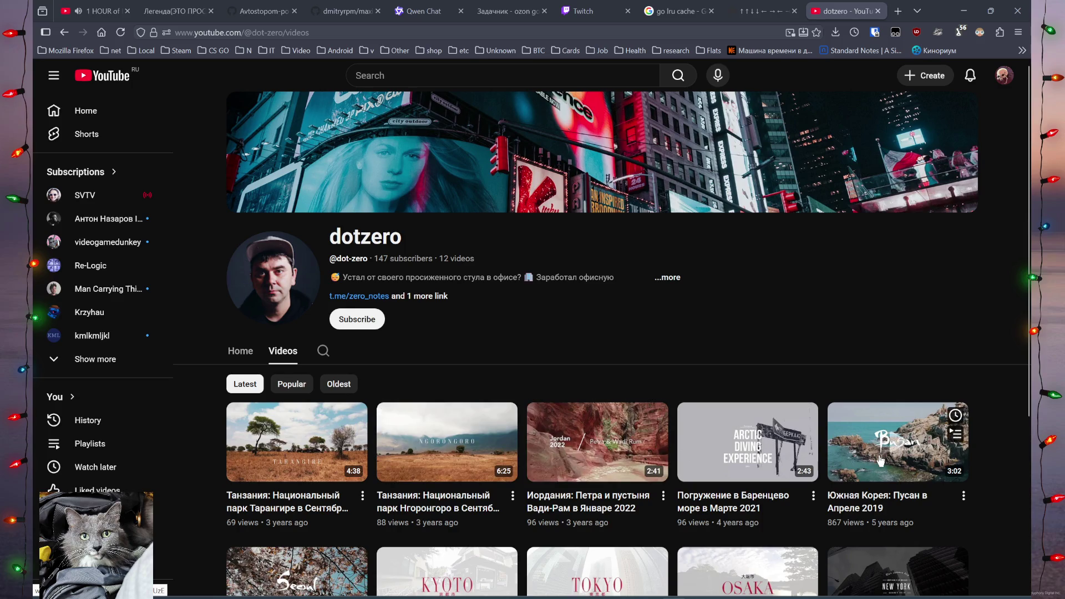
scroll(878, 460, "down", 1)
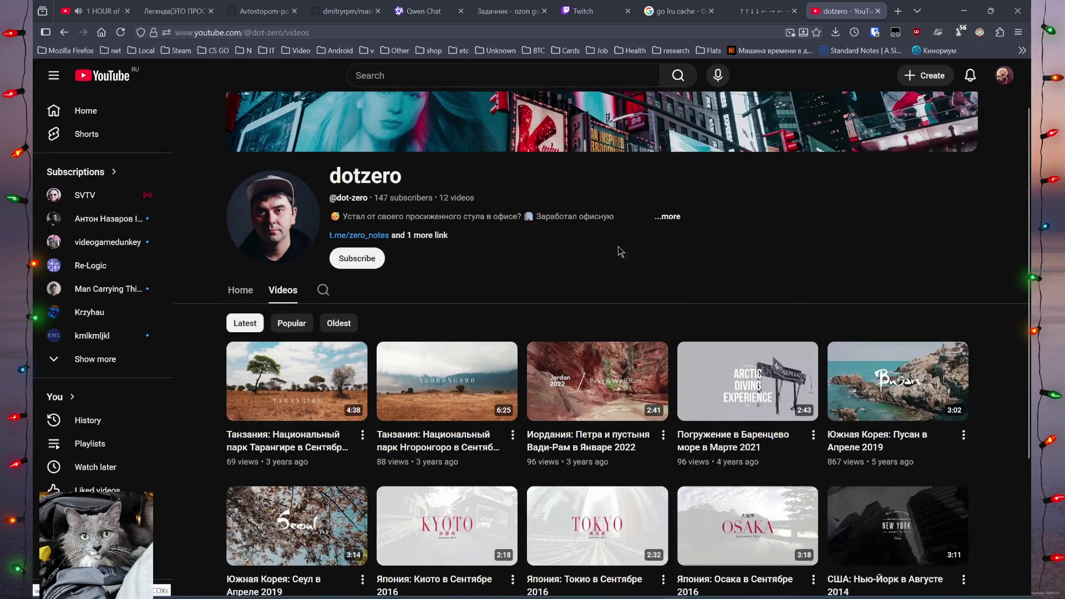
left_click(625, 220)
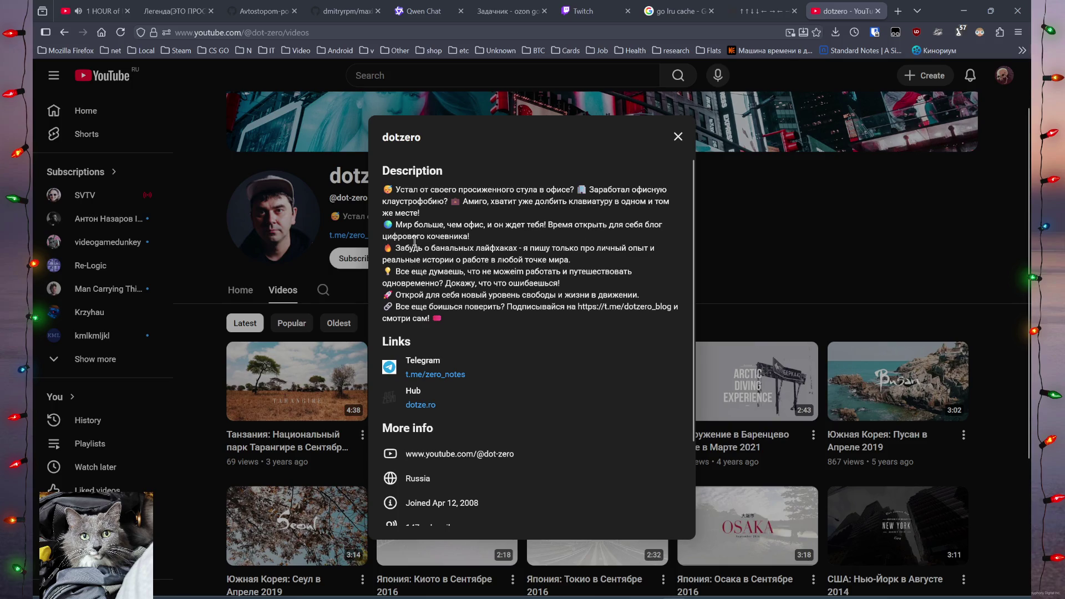
mouse_move(553, 228)
left_mouse_down()
mouse_move(659, 228)
mouse_move(438, 238)
mouse_move(476, 226)
mouse_move(545, 293)
mouse_move(811, 273)
left_mouse_up()
left_click(811, 273)
Look over the channel's 12 travel videos, then close the YouTube tab to return to the blog.
scroll(811, 273, "down", 3)
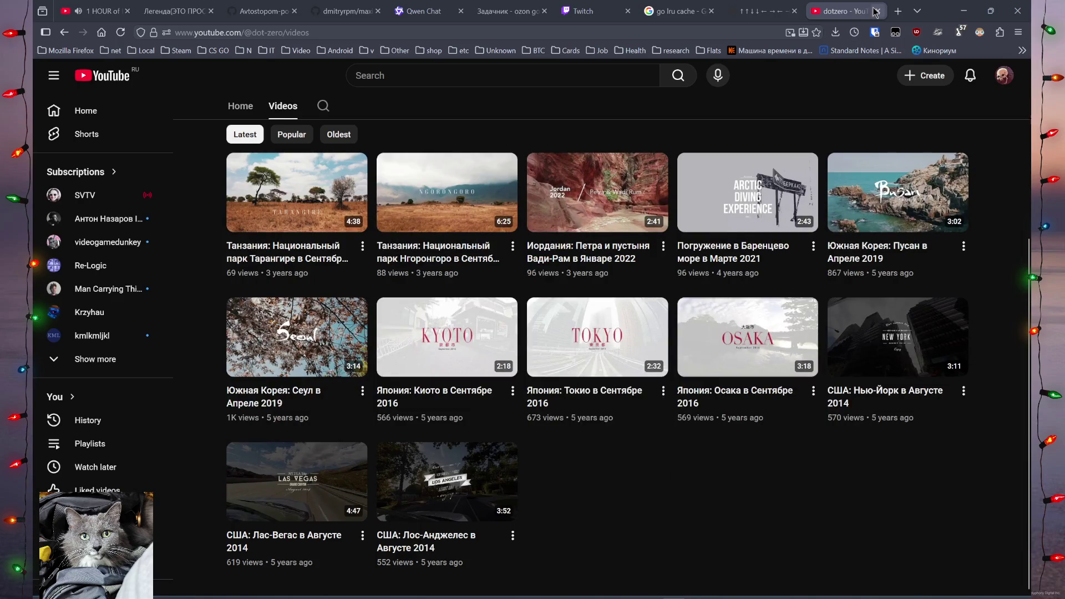
scroll(652, 246, "up", 4)
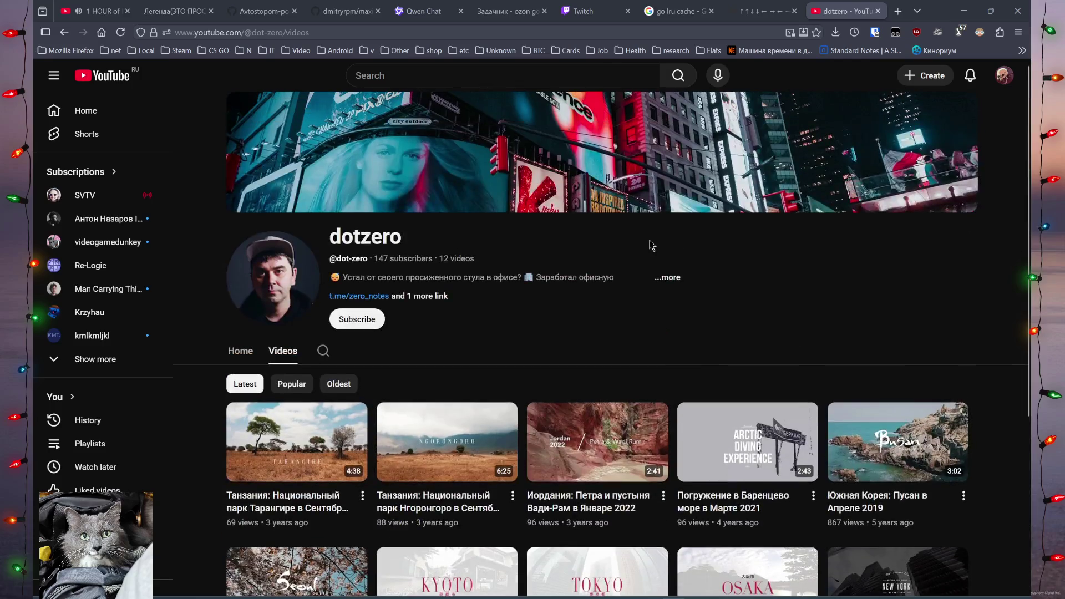
mouse_move(297, 524)
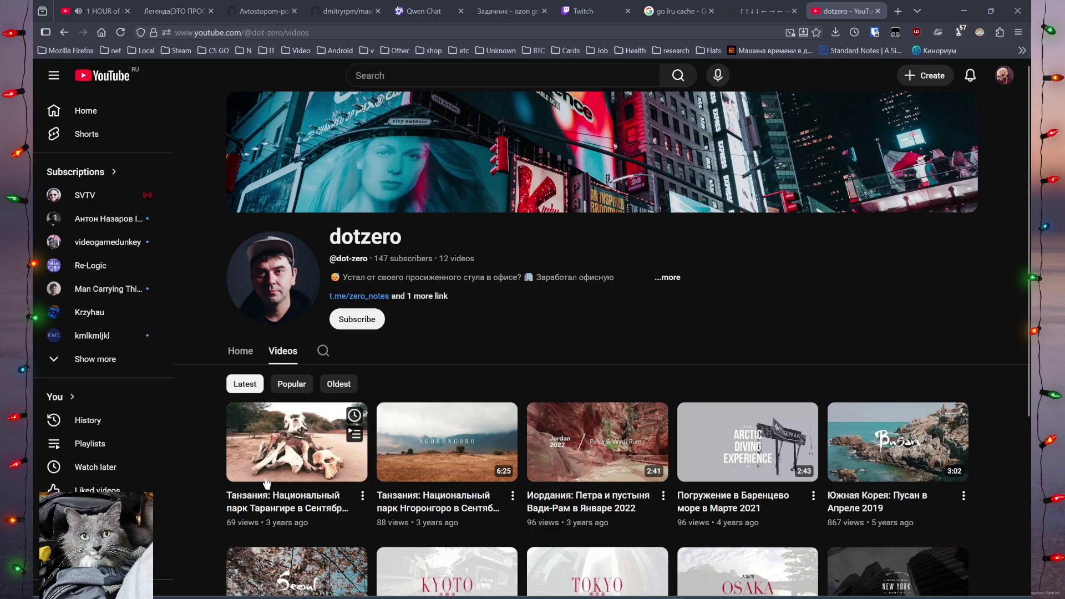
mouse_move(485, 449)
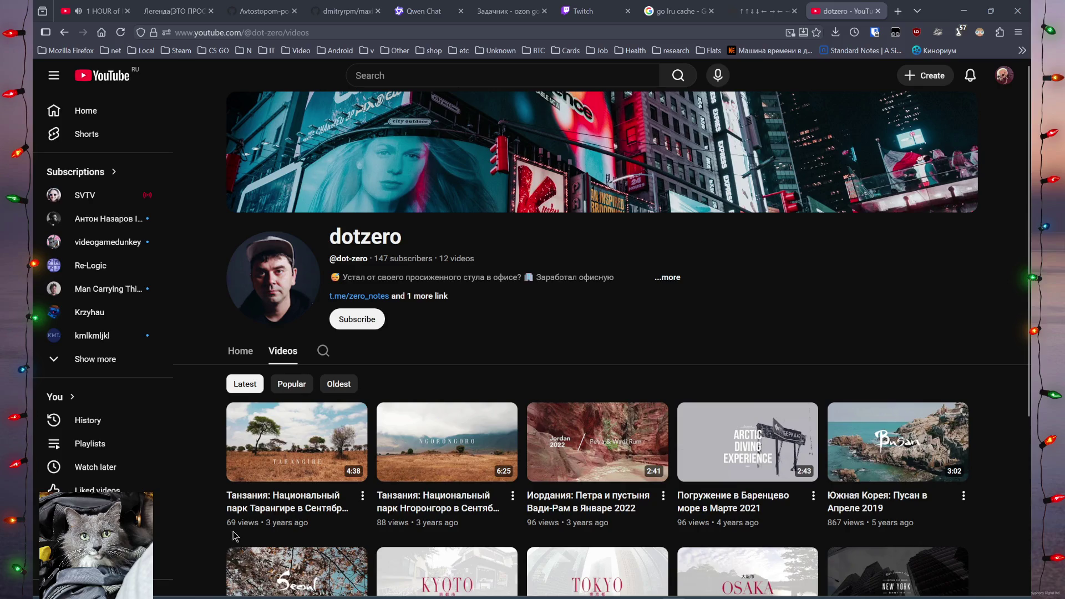
mouse_move(550, 526)
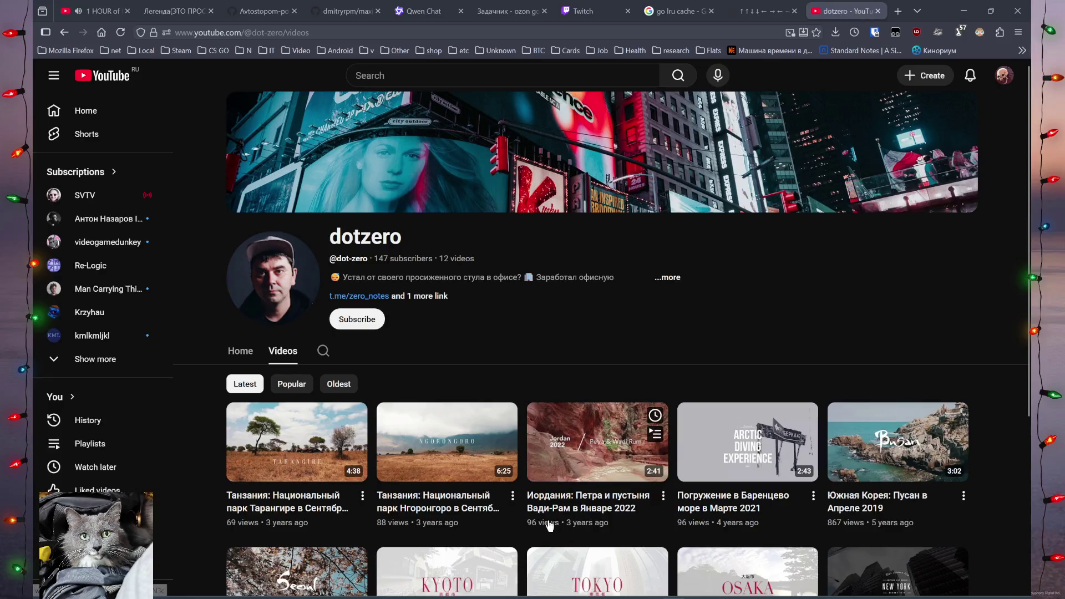
mouse_move(793, 534)
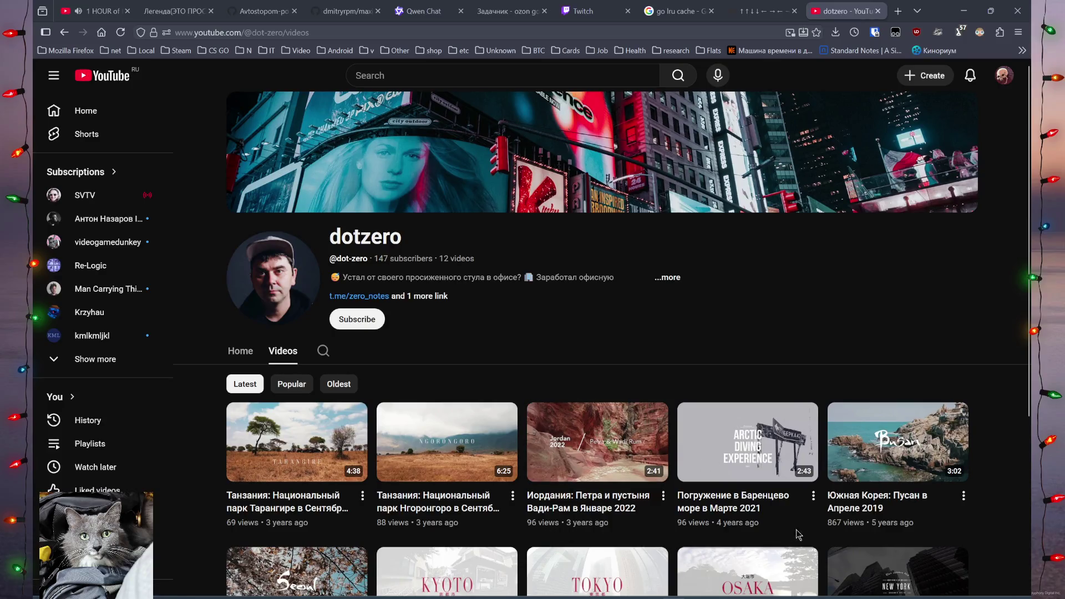
mouse_move(835, 532)
scroll(835, 532, "down", 3)
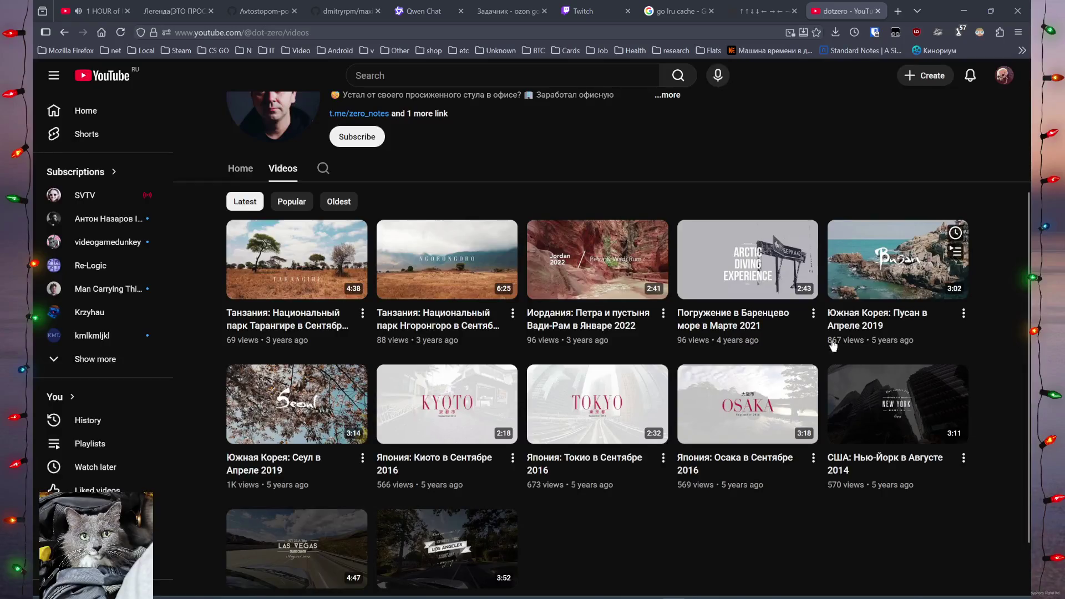
mouse_move(240, 467)
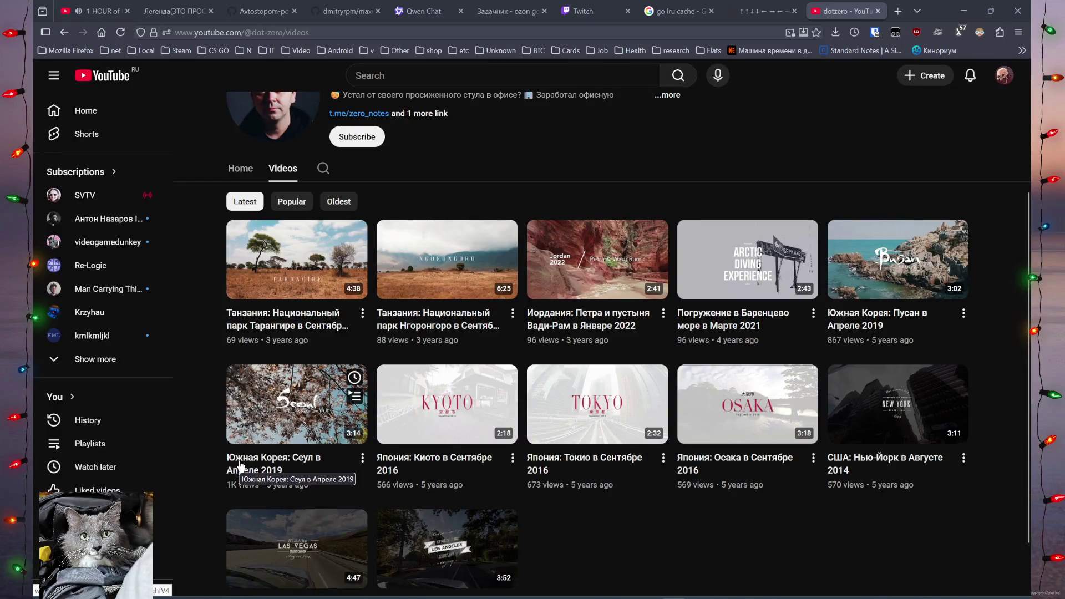
mouse_move(410, 337)
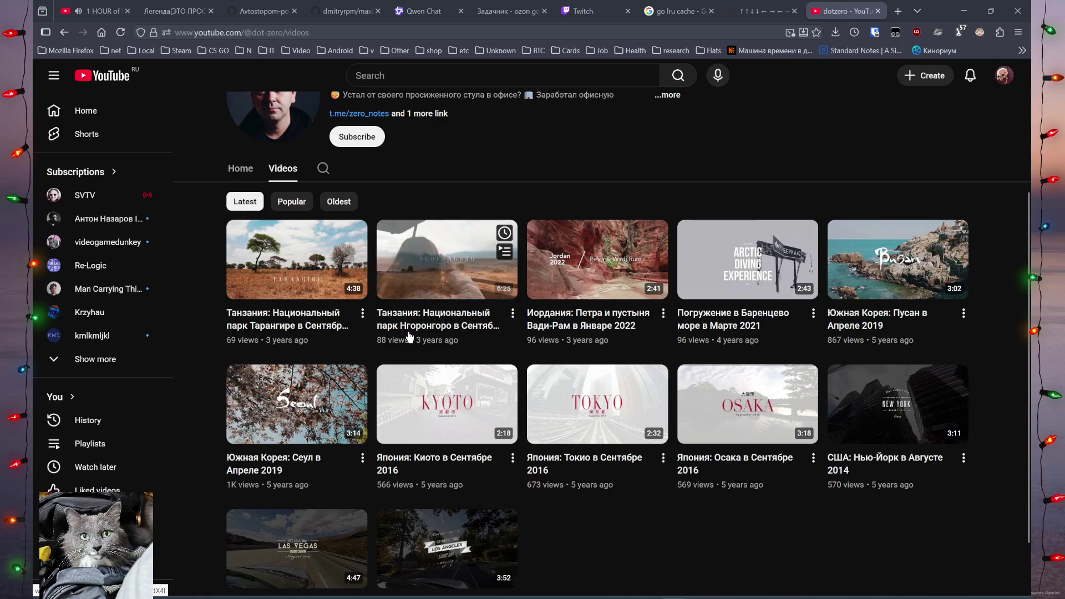
scroll(402, 360, "up", 3)
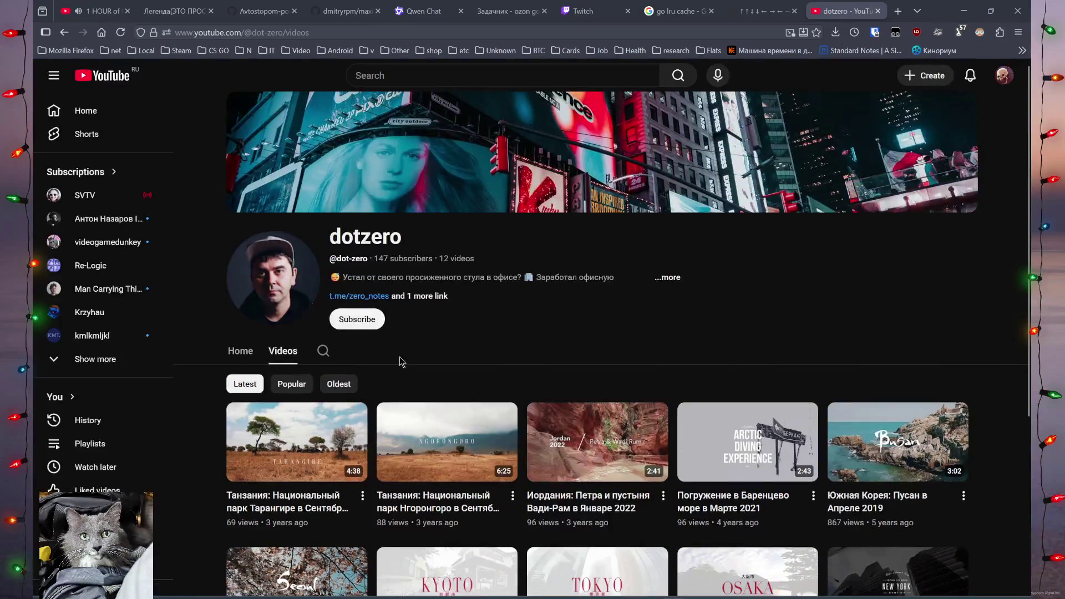
mouse_move(400, 460)
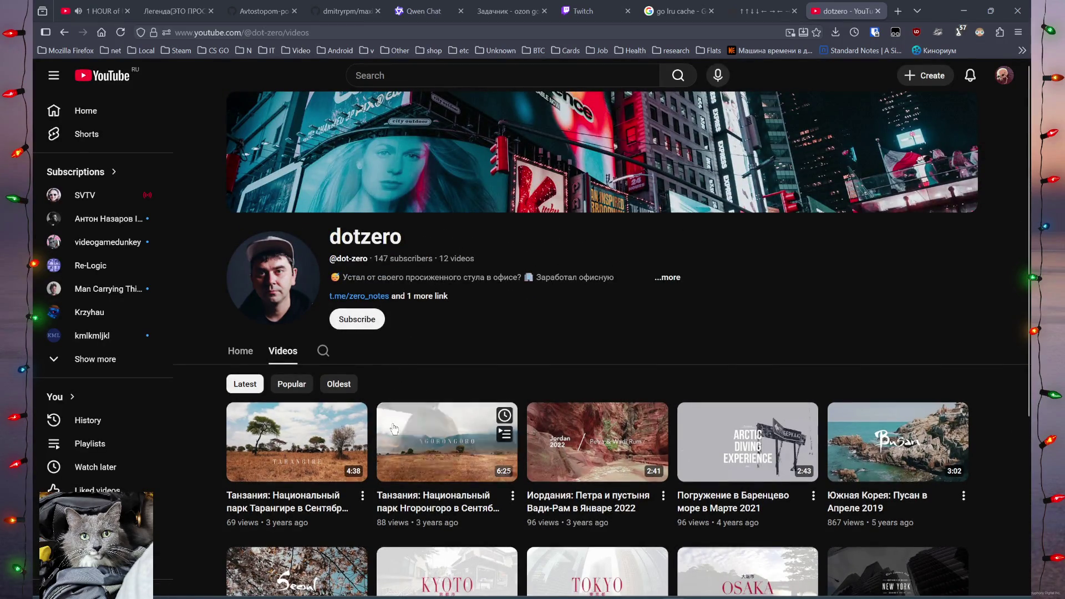
left_click(877, 12)
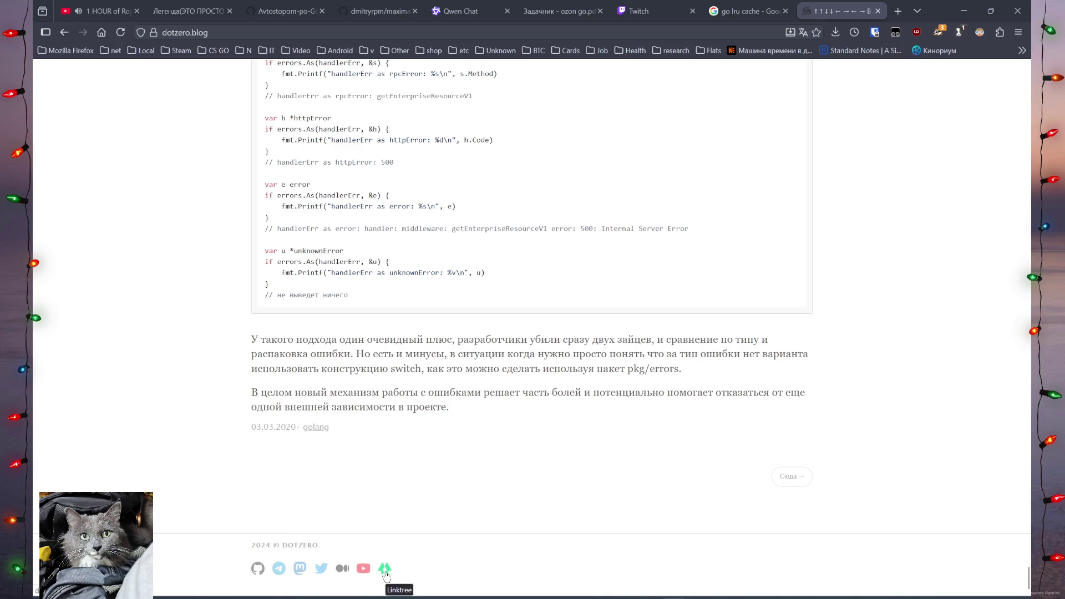
Open the blog author's GitHub profile and load older contribution activity, including 2025.
left_click(259, 570)
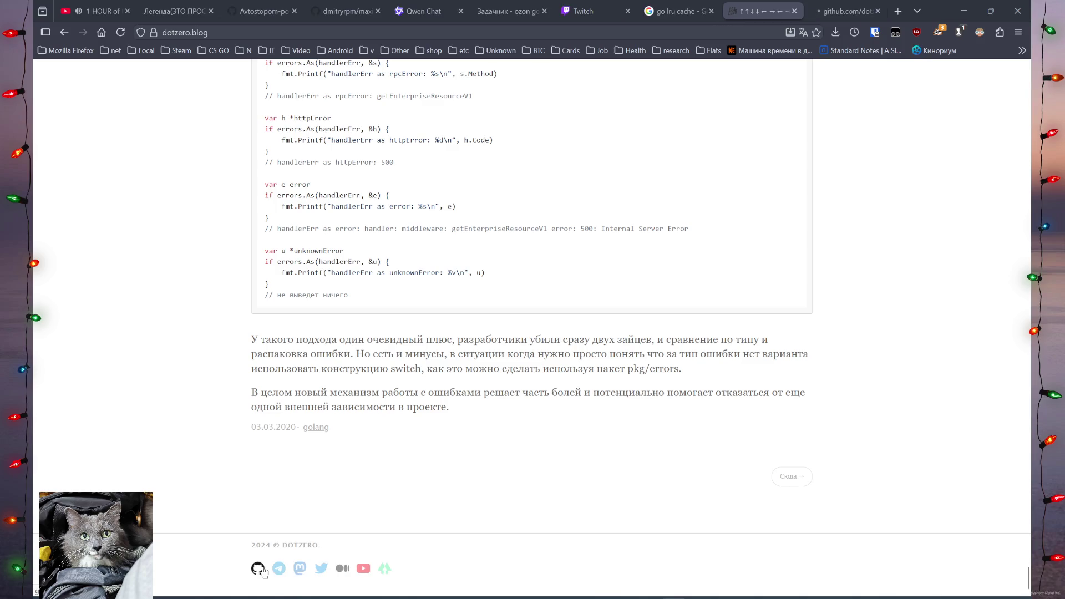
left_click(847, 11)
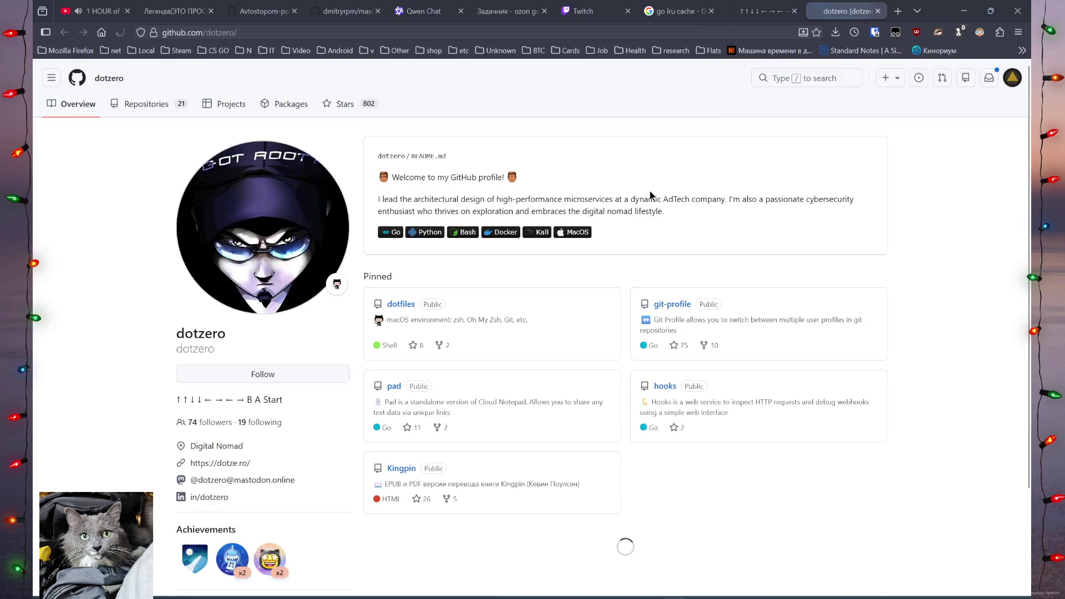
scroll(651, 194, "down", 3)
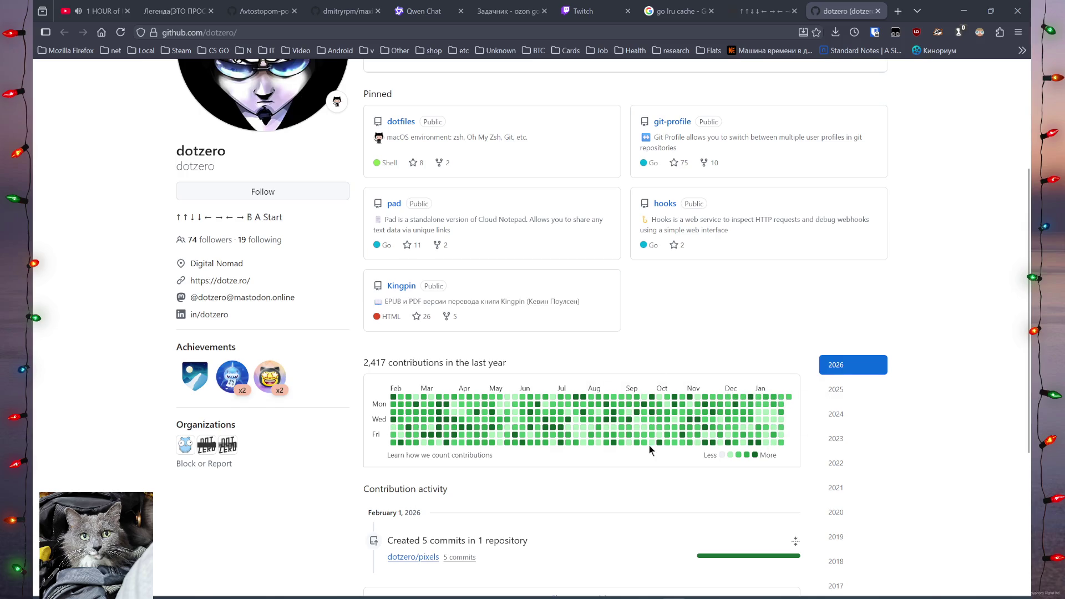
scroll(644, 447, "down", 5)
left_click(519, 356)
left_click(485, 451)
middle_click(288, 408)
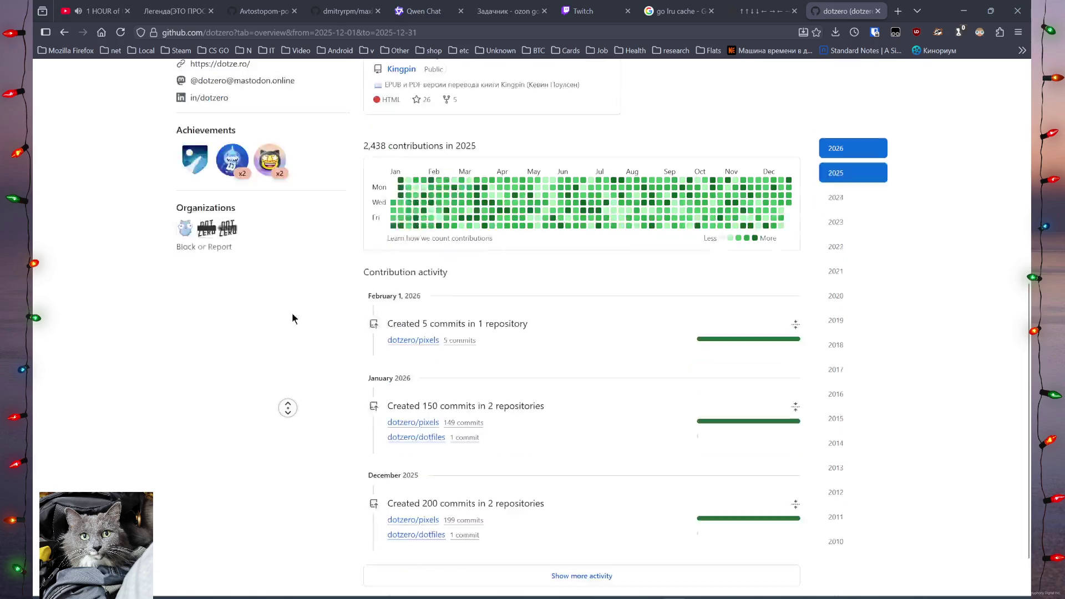
Browse the author's 21-repository list, then close the GitHub tab.
left_click(136, 114)
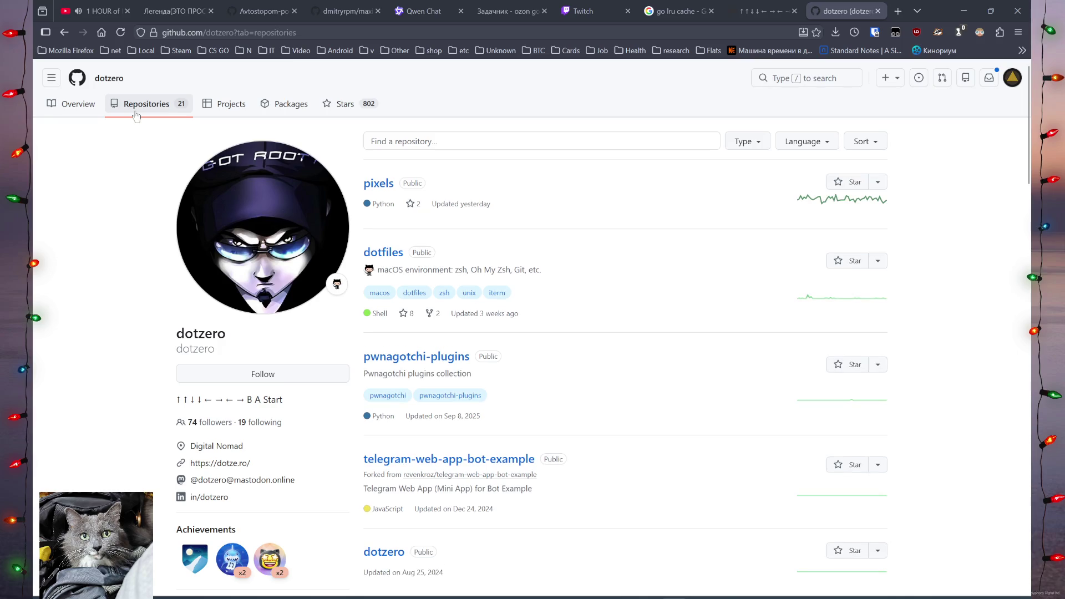
scroll(136, 114, "down", 5)
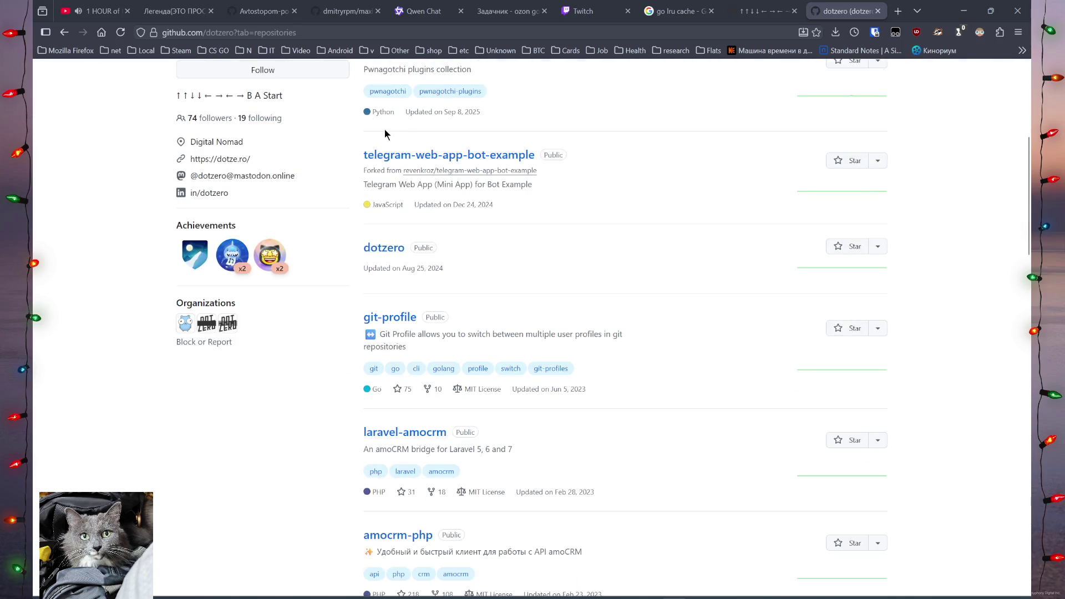
scroll(726, 231, "down", 5)
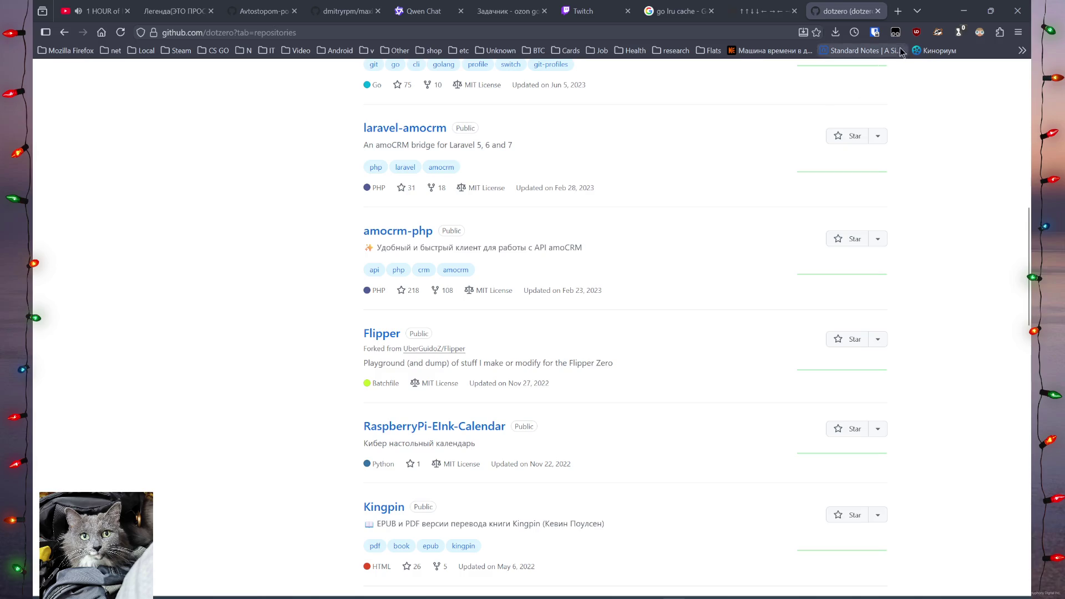
left_click(876, 12)
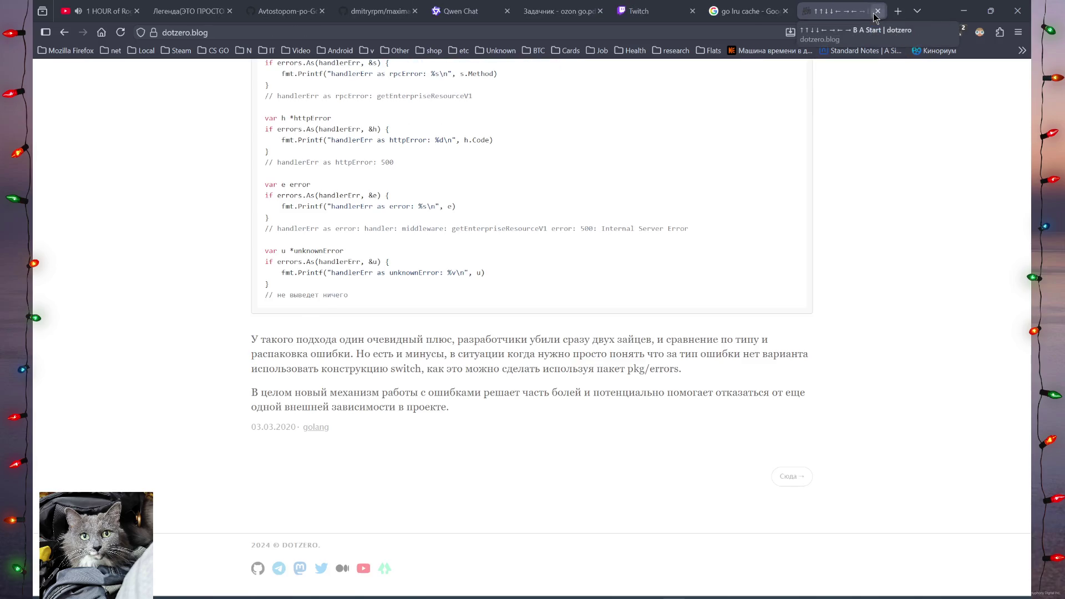
Close the blog tab, return to ozon go.pdf, and select the LRU rule about evicting the oldest element.
left_click(874, 15)
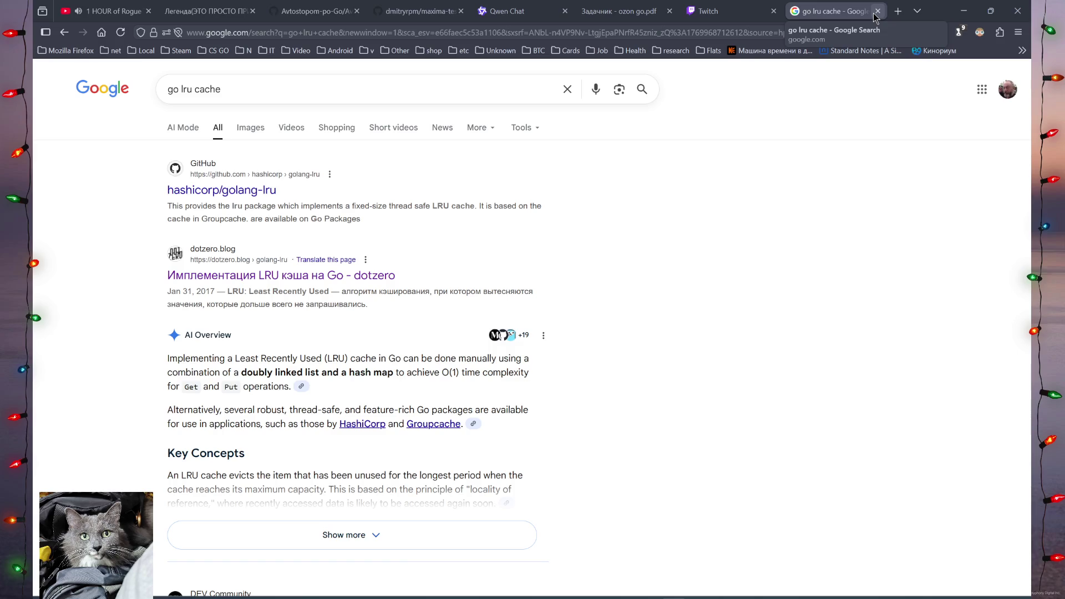
left_click(596, 4)
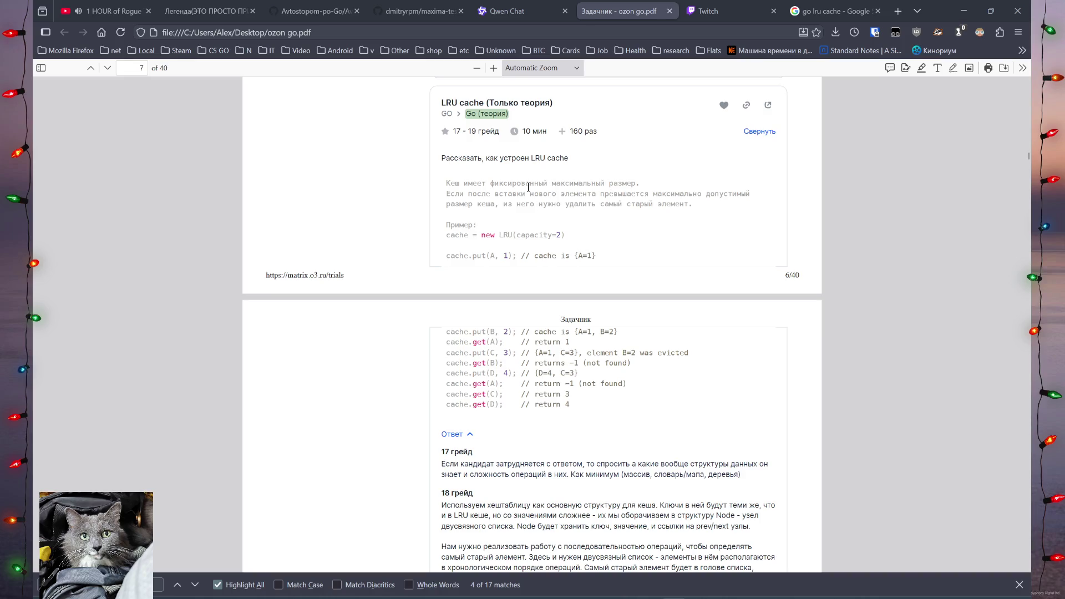
mouse_move(640, 200)
left_mouse_down()
mouse_move(719, 198)
mouse_move(561, 218)
mouse_move(688, 206)
left_mouse_up()
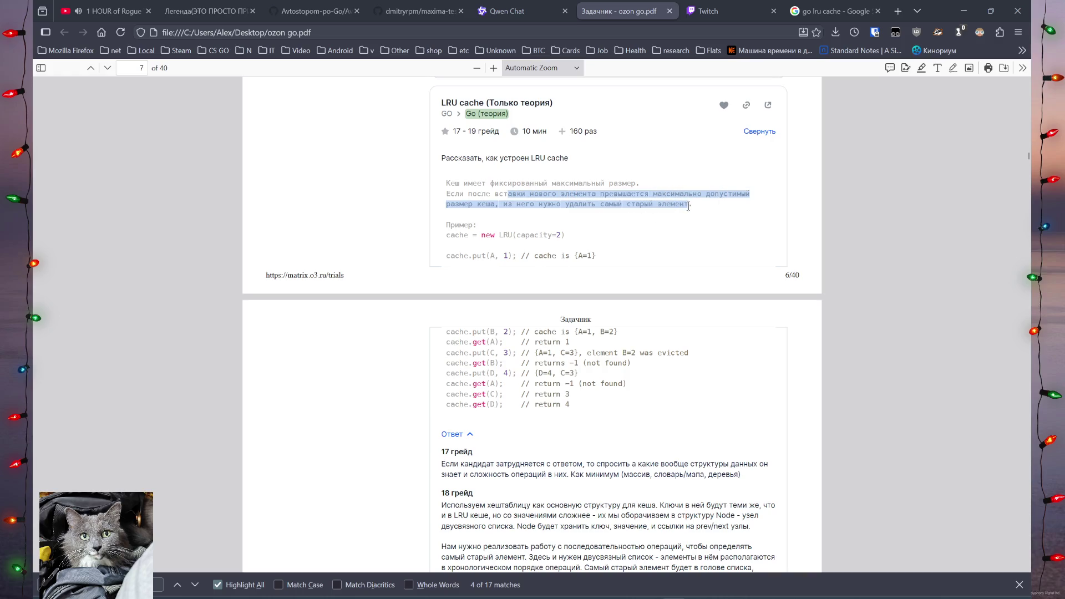
left_click_drag(538, 204, 692, 203)
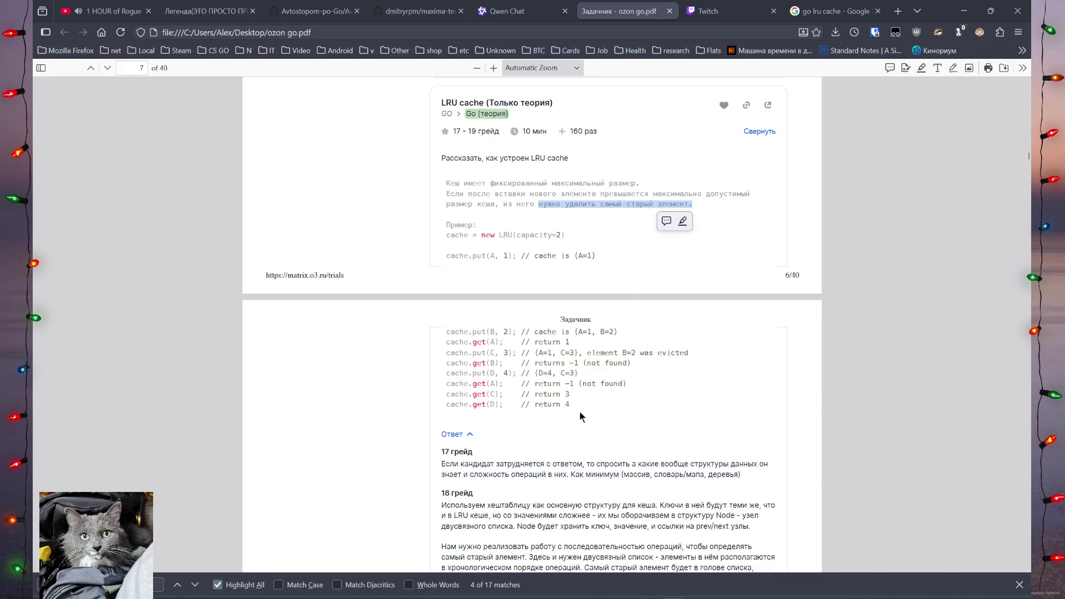
mouse_move(484, 377)
left_mouse_down()
mouse_move(471, 375)
mouse_move(499, 400)
left_mouse_up()
left_click(523, 380)
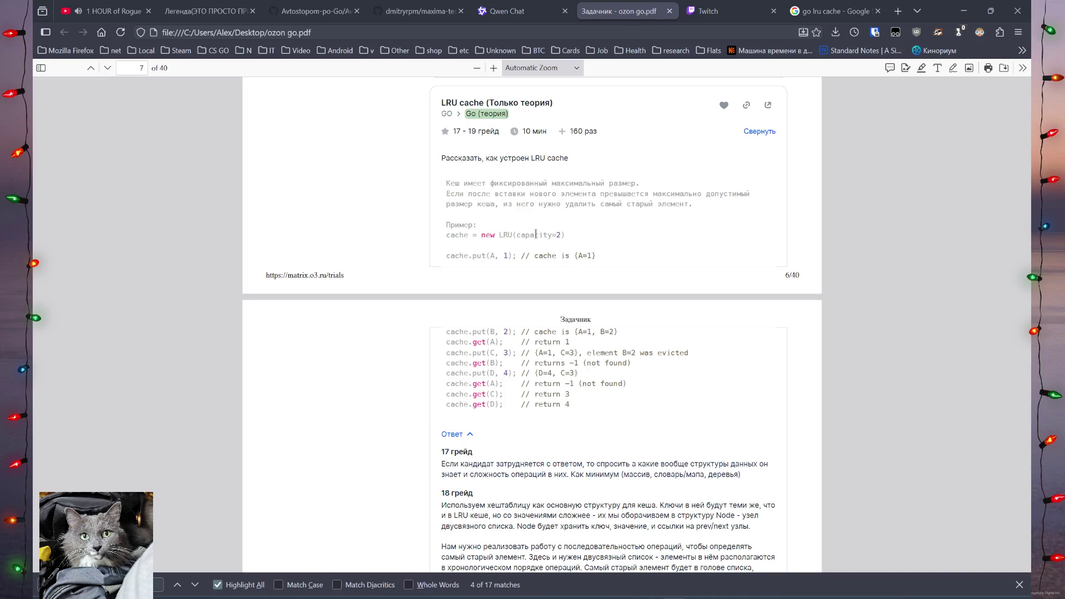
Highlight words like массив and деревья in the 17 грейд answer and part of the LRU example line.
mouse_move(547, 464)
left_mouse_down()
mouse_move(754, 465)
mouse_move(501, 488)
mouse_move(613, 477)
left_mouse_up()
left_click(637, 474)
double_click(637, 475)
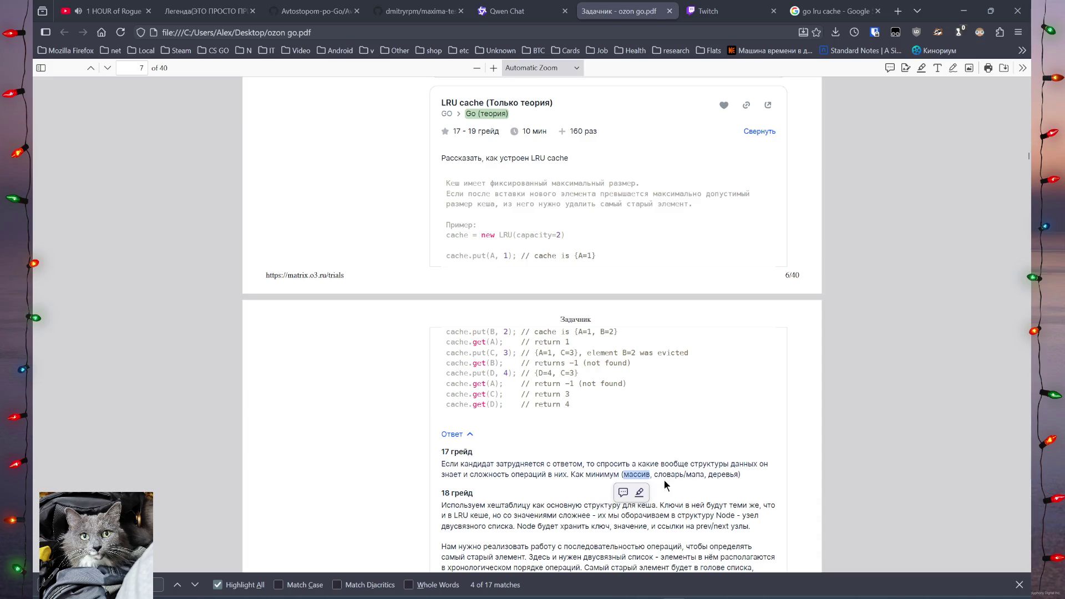
left_click(665, 484)
double_click(722, 475)
left_click(553, 501)
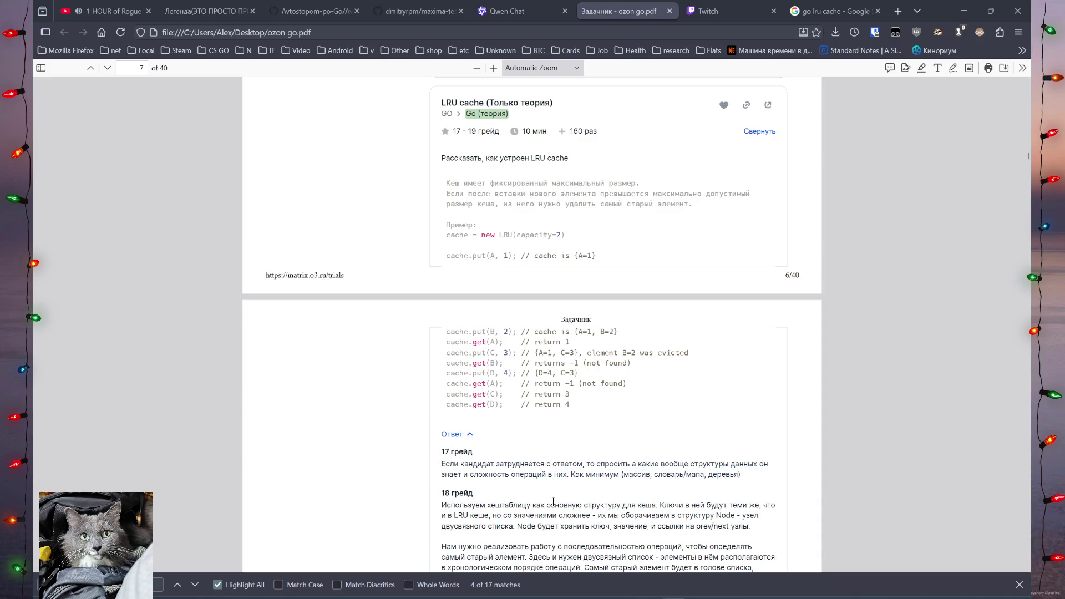
scroll(511, 409, "down", 4)
scroll(510, 362, "up", 3)
mouse_move(445, 270)
left_mouse_down()
mouse_move(554, 346)
mouse_move(525, 314)
mouse_move(601, 320)
left_mouse_up()
left_click_drag(491, 174, 498, 174)
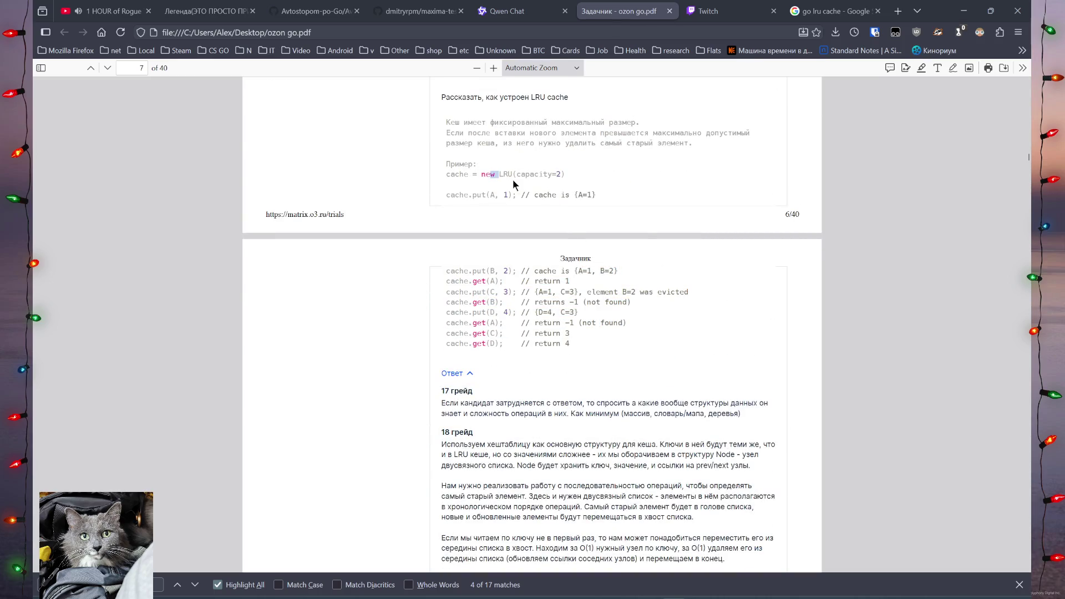
Reopen the dotzero.blog LRU article from the results and read its Set, purge and Get code, highlighting MoveToFront.
left_click(807, 13)
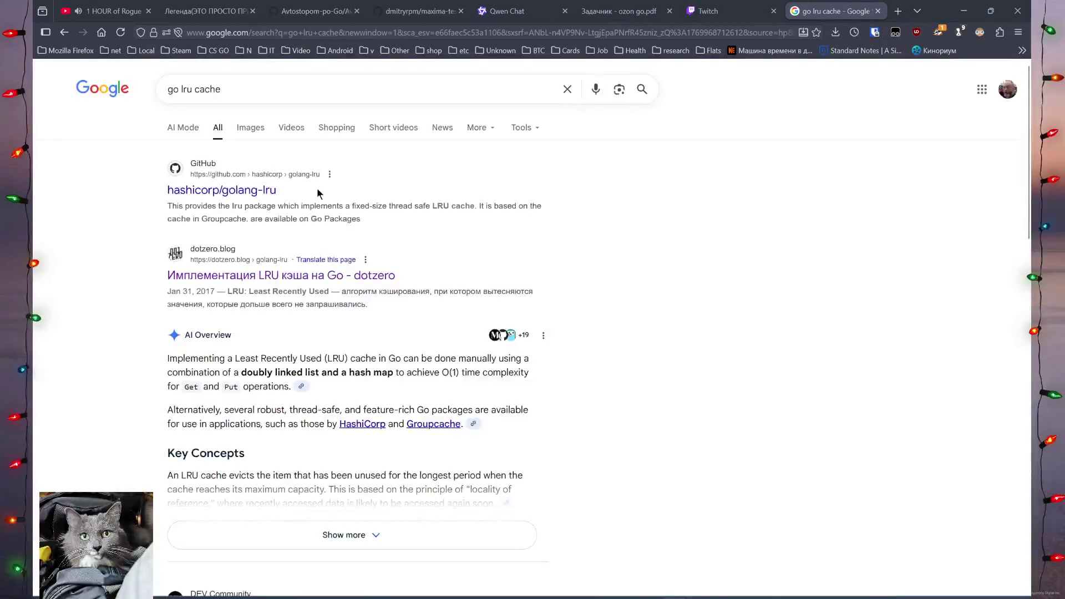
left_click(289, 275)
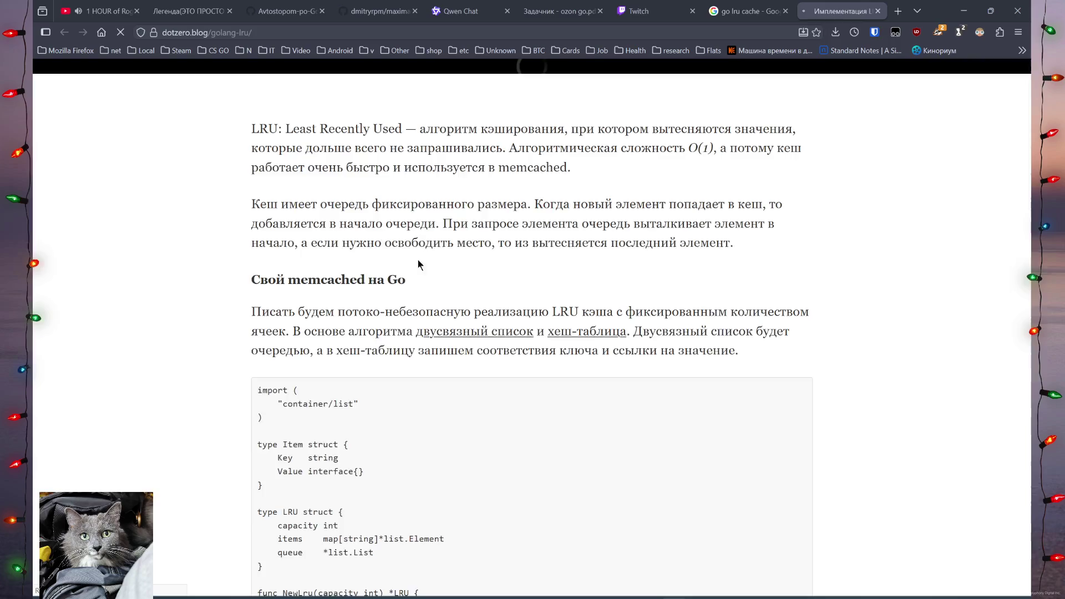
scroll(624, 250, "down", 8)
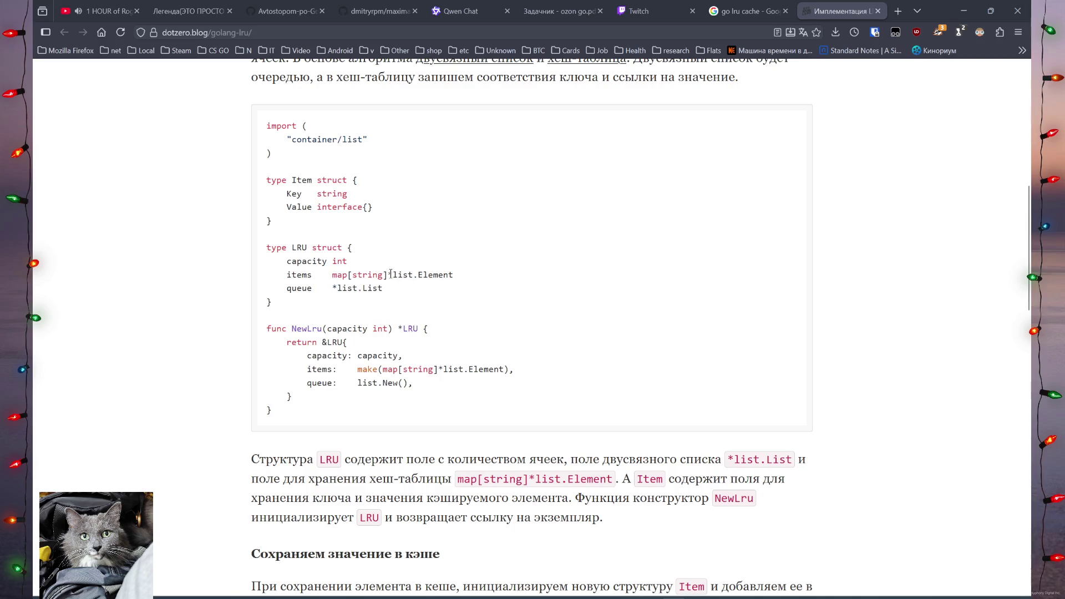
scroll(391, 273, "down", 8)
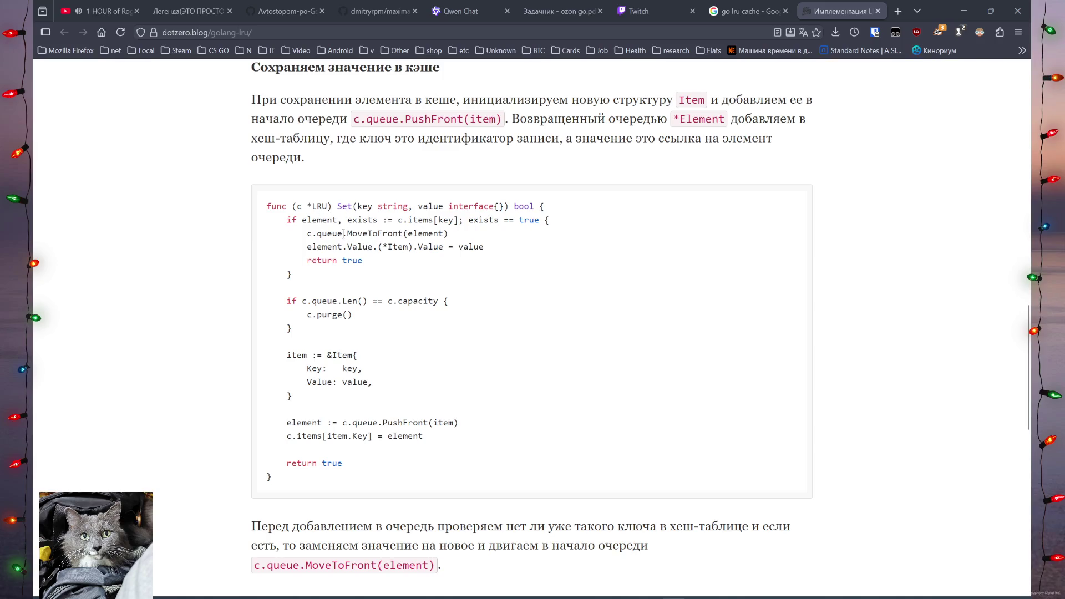
left_click_drag(312, 235, 309, 236)
double_click(330, 234)
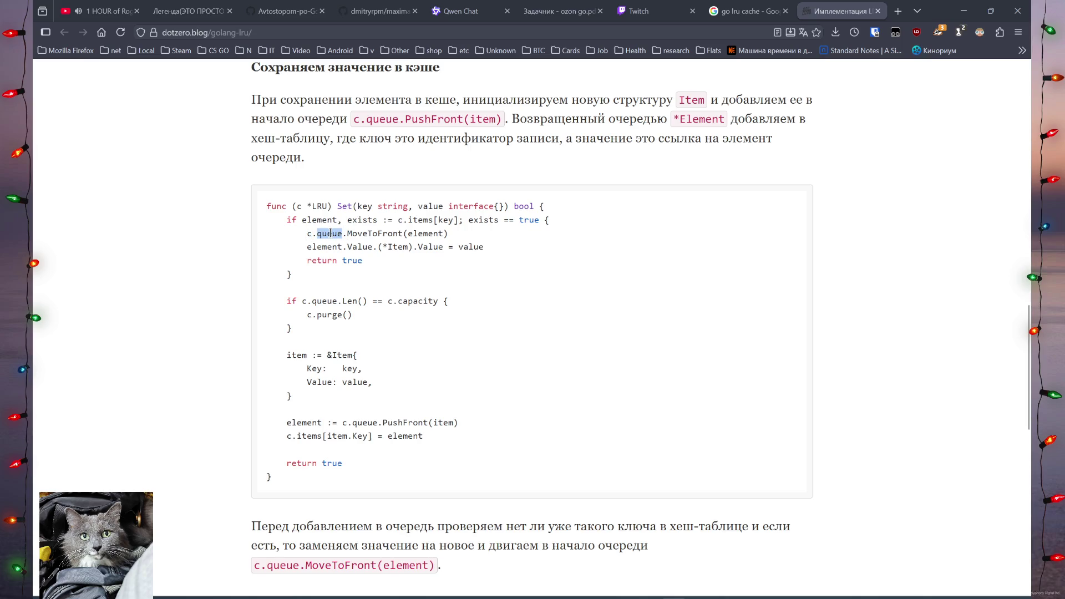
double_click(368, 233)
scroll(500, 268, "down", 8)
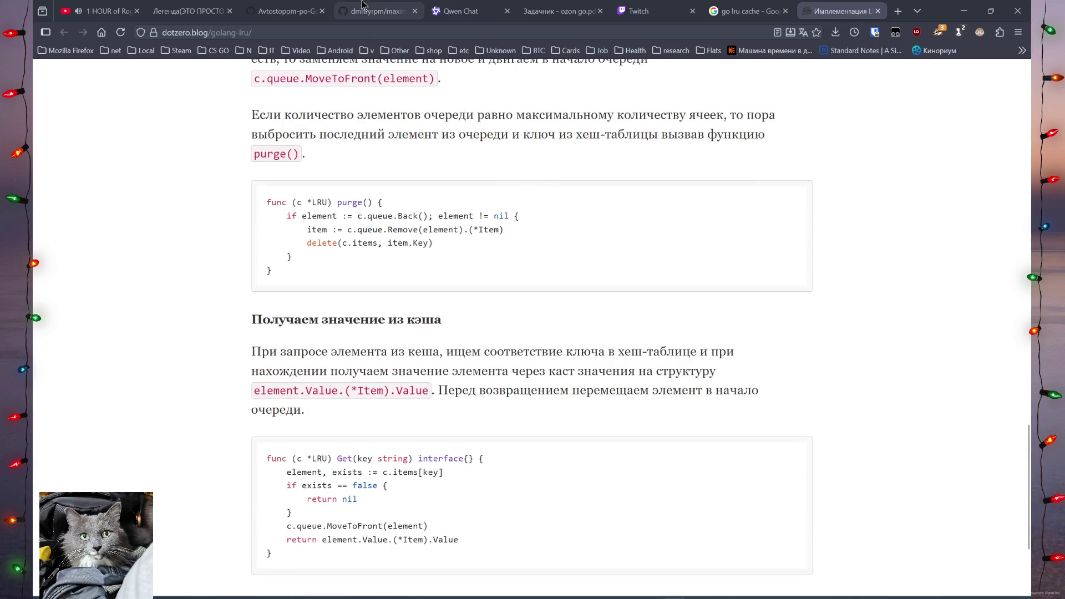
left_click(286, 10)
Skim the maxima-tests README, glance at Avtostopom-po-Go, return with Ctrl+Tab, and show the desktop.
left_click(355, 8)
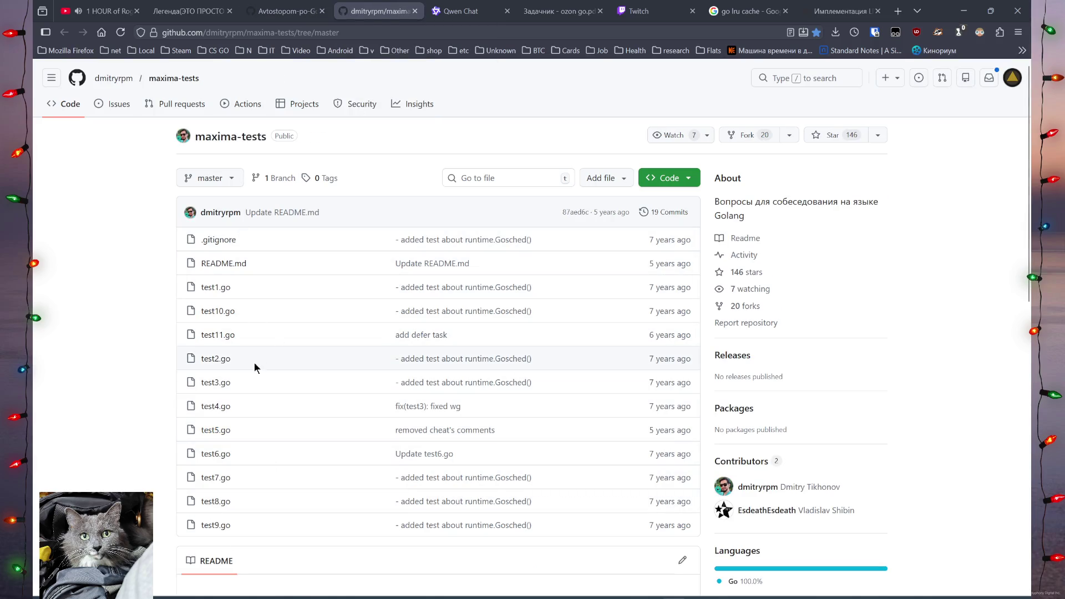
scroll(275, 299, "down", 4)
scroll(275, 299, "up", 3)
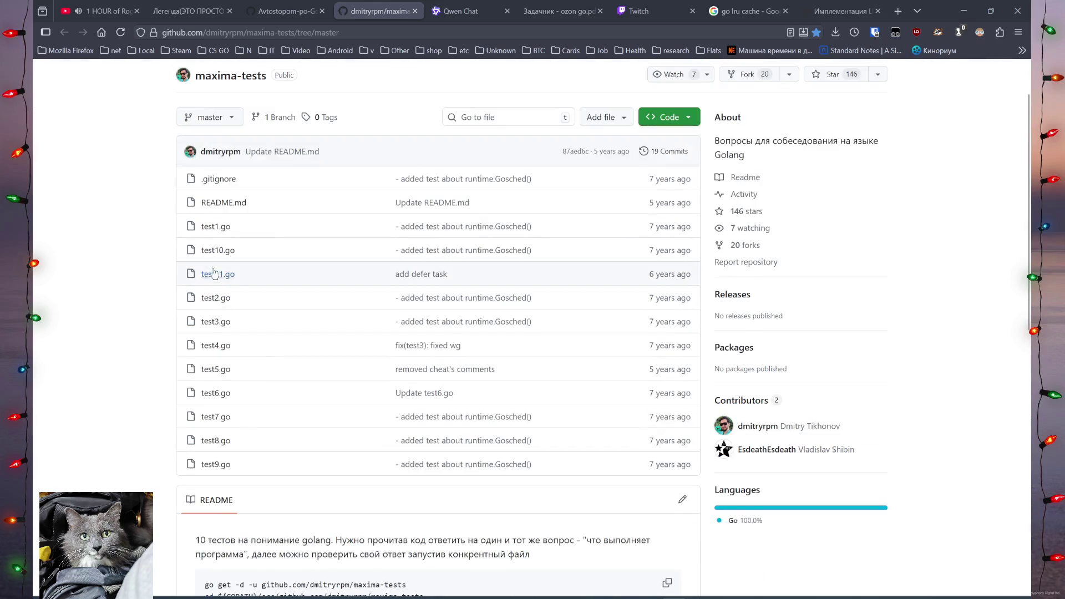
left_click(272, 8)
key("ctrl+Tab")
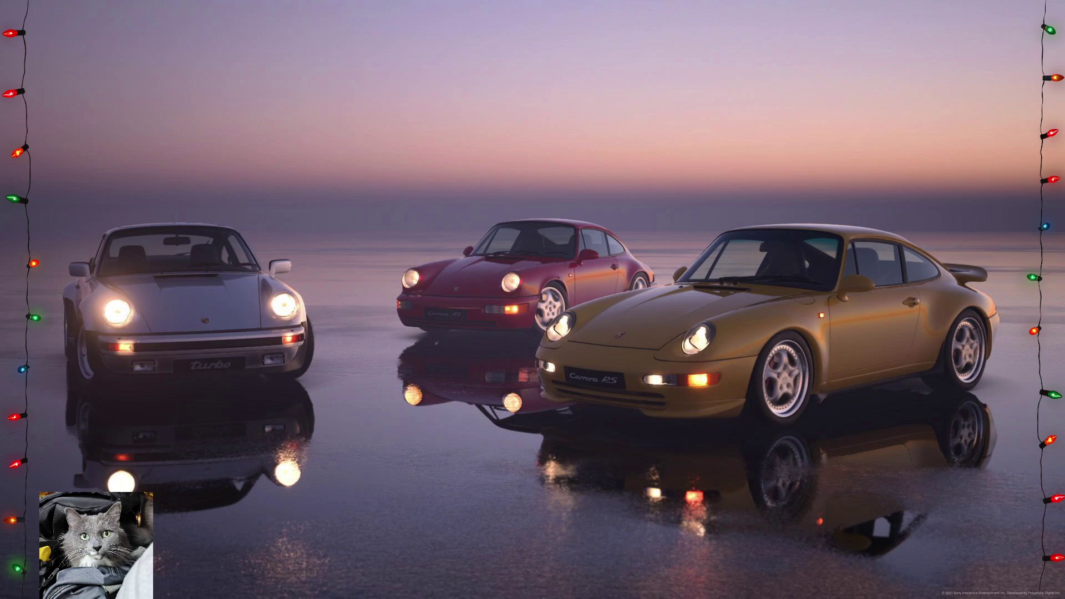
key("super+d")
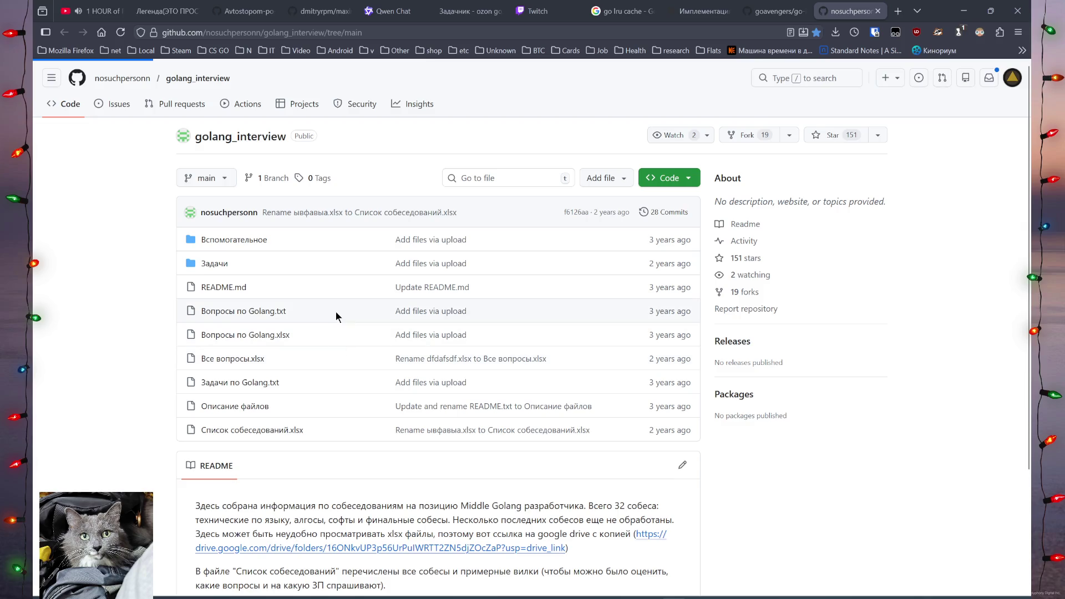
Search Задачи по Golang.txt for 'LRU' to find task 6, then return to Qwen Chat.
scroll(311, 222, "down", 5)
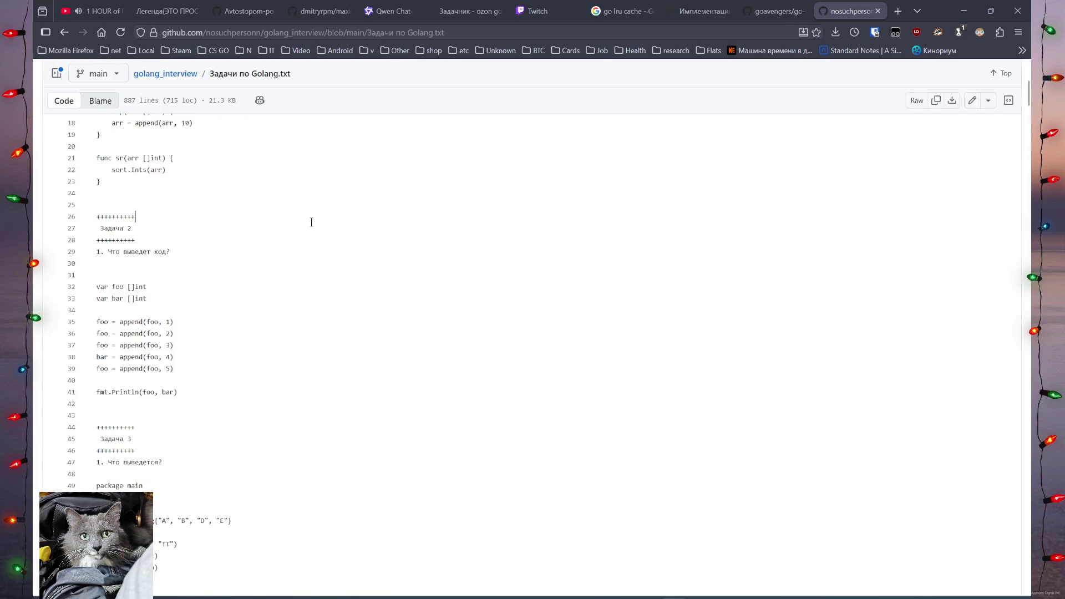
key("ctrl+f")
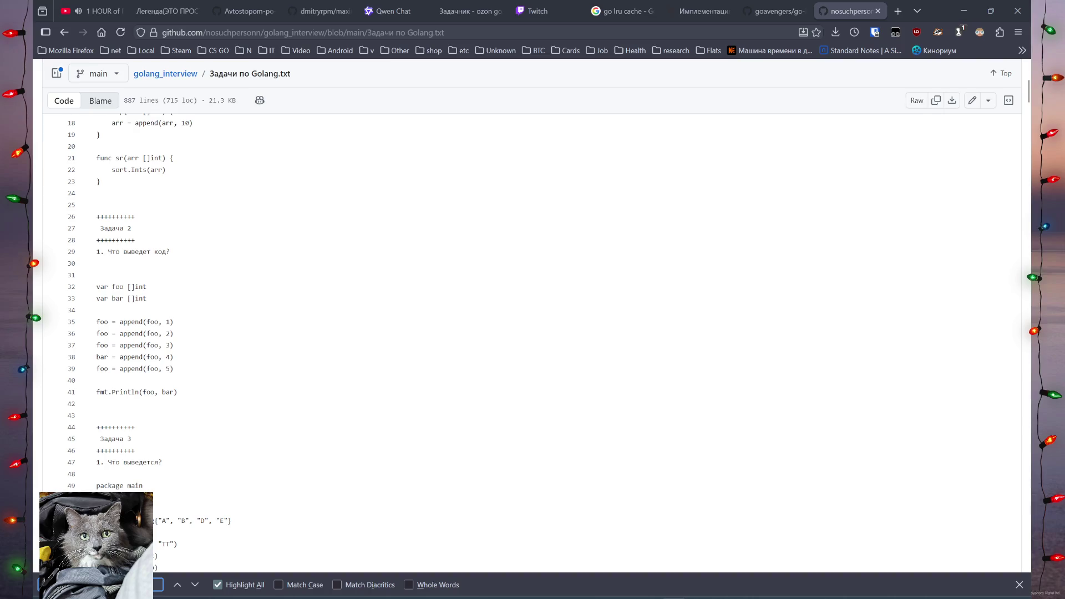
type("LRU")
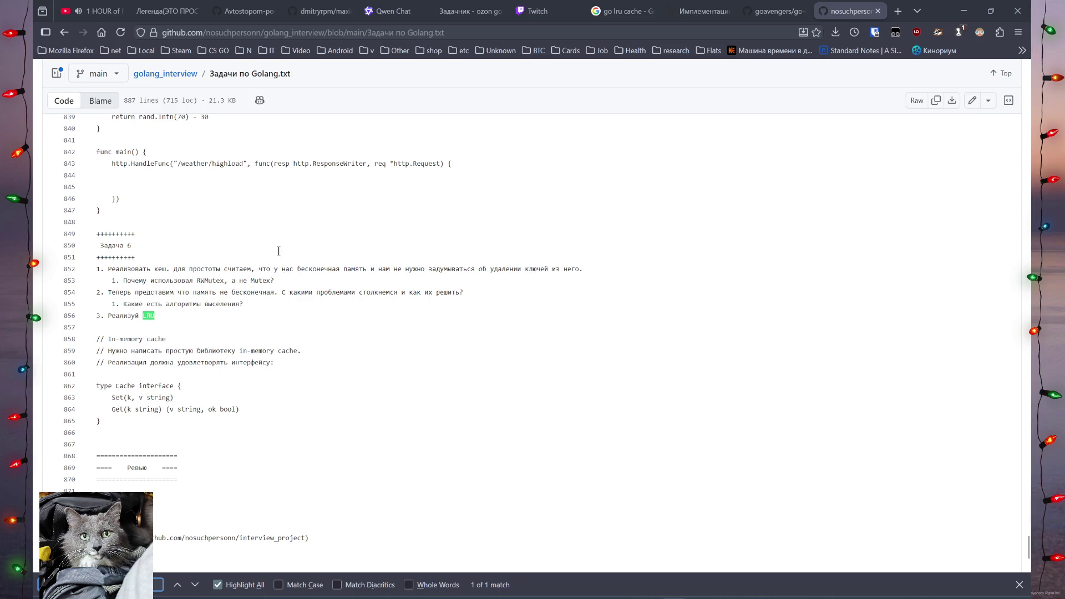
left_click(391, 11)
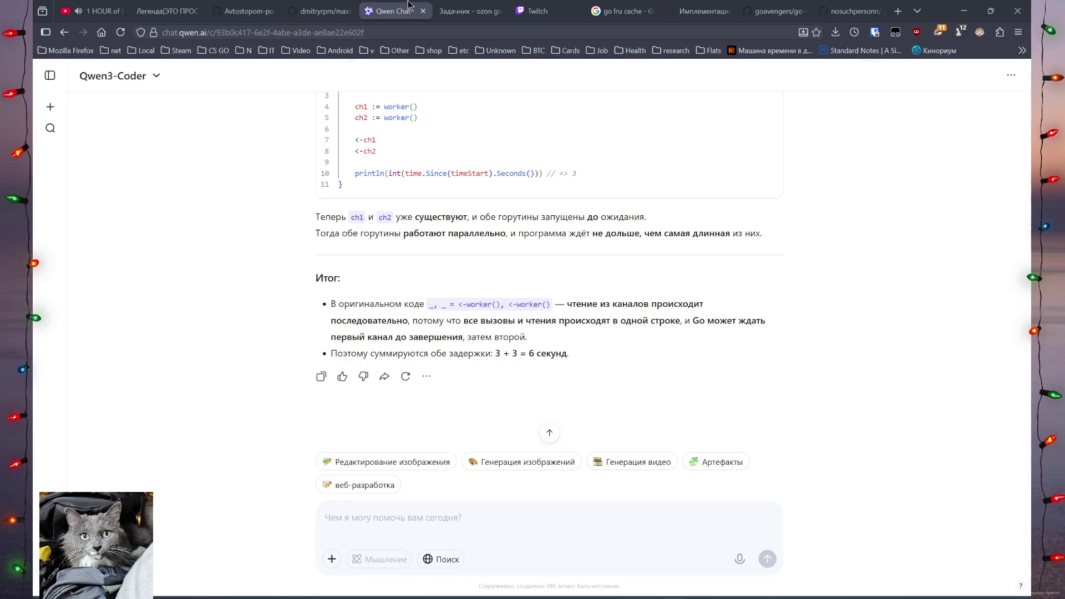
Filter the Qwen Chat history by 'lru' and open the caching chat.
left_click(50, 76)
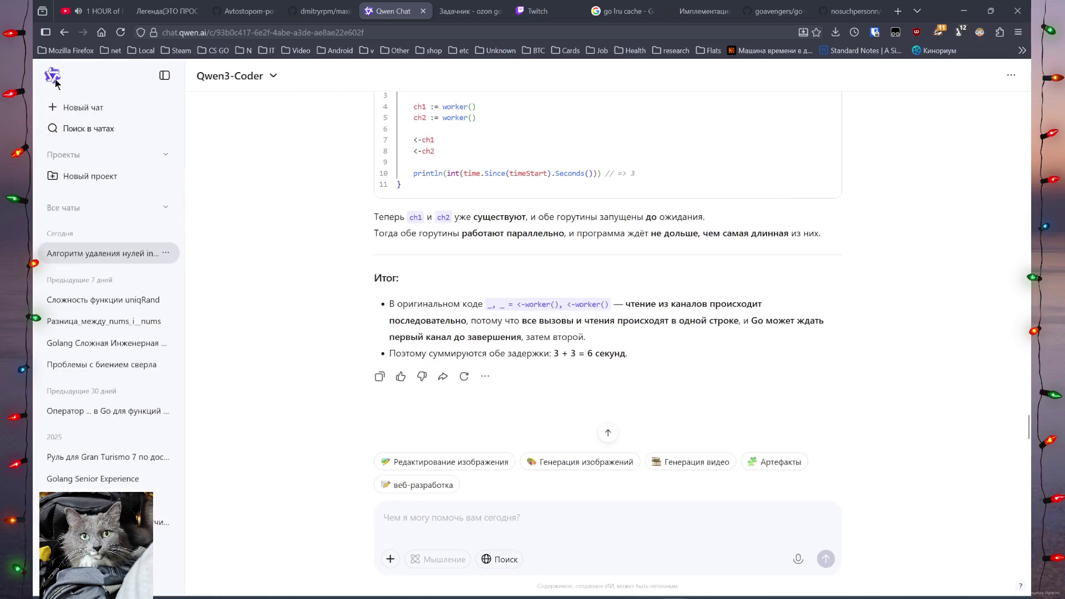
left_click(88, 128)
type("lru")
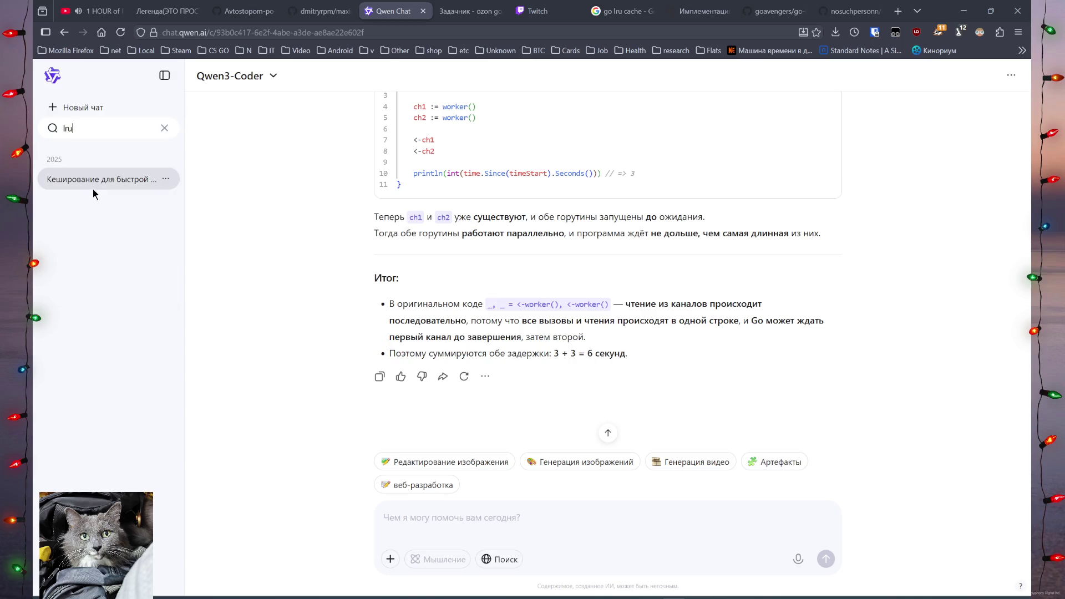
left_click(93, 182)
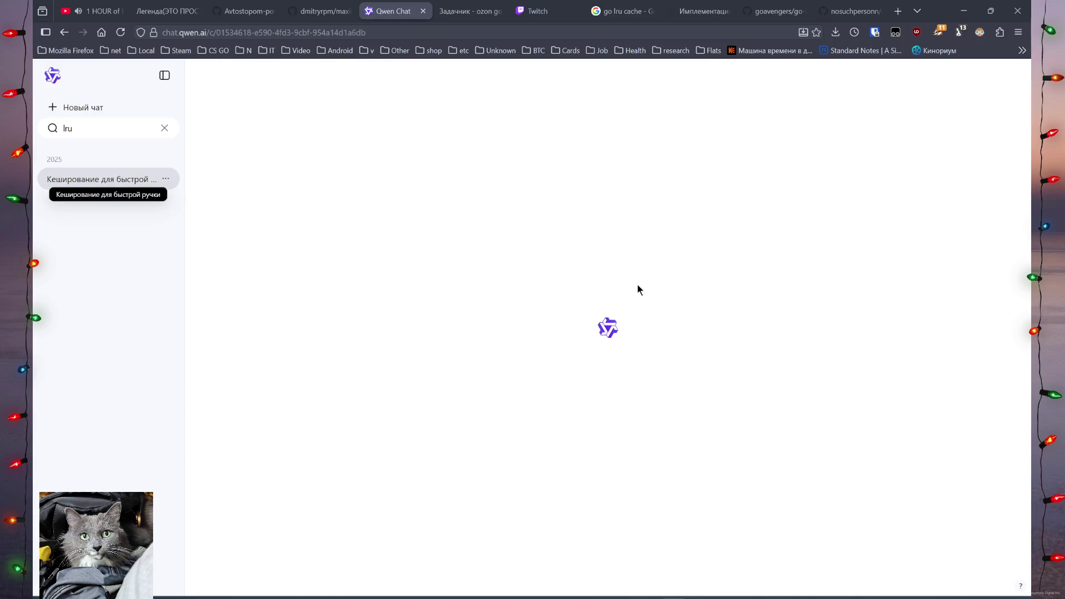
Scroll through the caching chat to the Go LRUCache implementation.
scroll(638, 289, "up", 10)
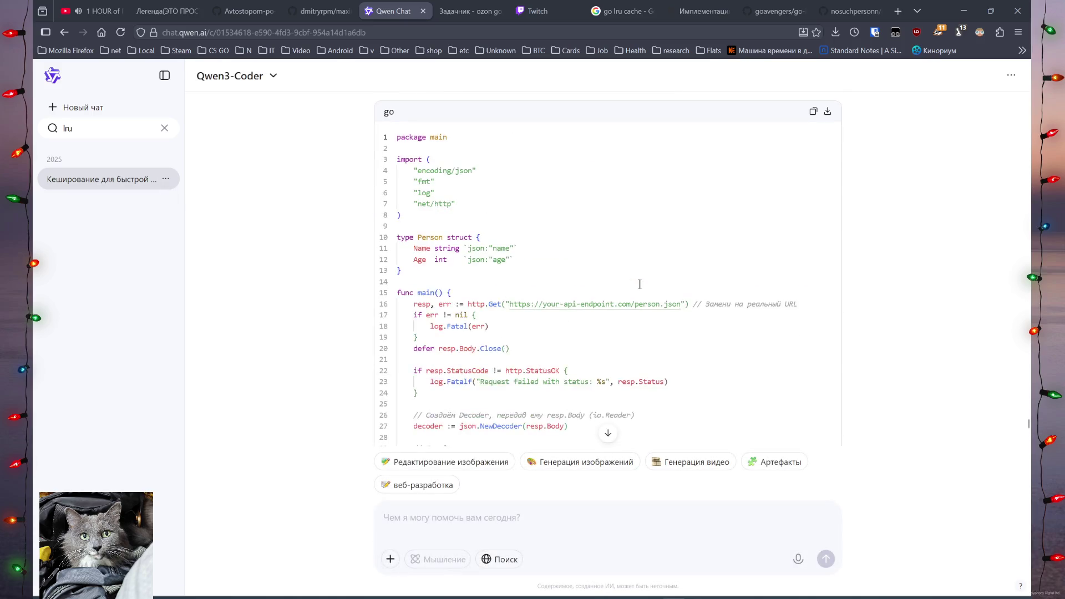
scroll(981, 376, "up", 10)
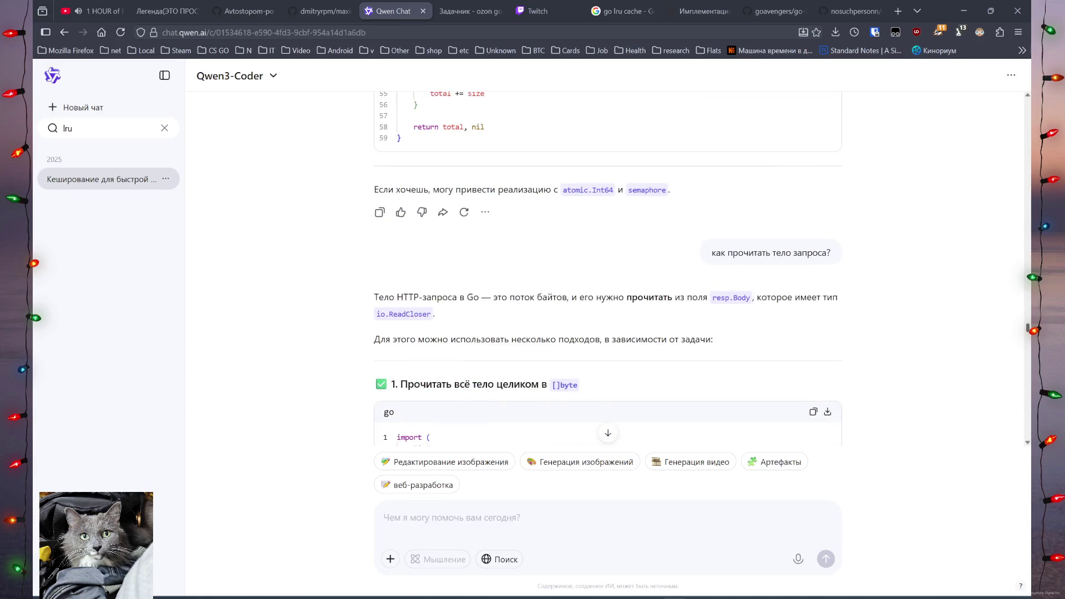
scroll(607, 266, "up", 10)
scroll(608, 269, "up", 10)
left_click_drag(1027, 226, 1029, 202)
scroll(1028, 202, "up", 15)
scroll(830, 248, "up", 5)
scroll(826, 247, "up", 3)
scroll(814, 261, "down", 5)
scroll(804, 330, "up", 8)
scroll(624, 294, "up", 15)
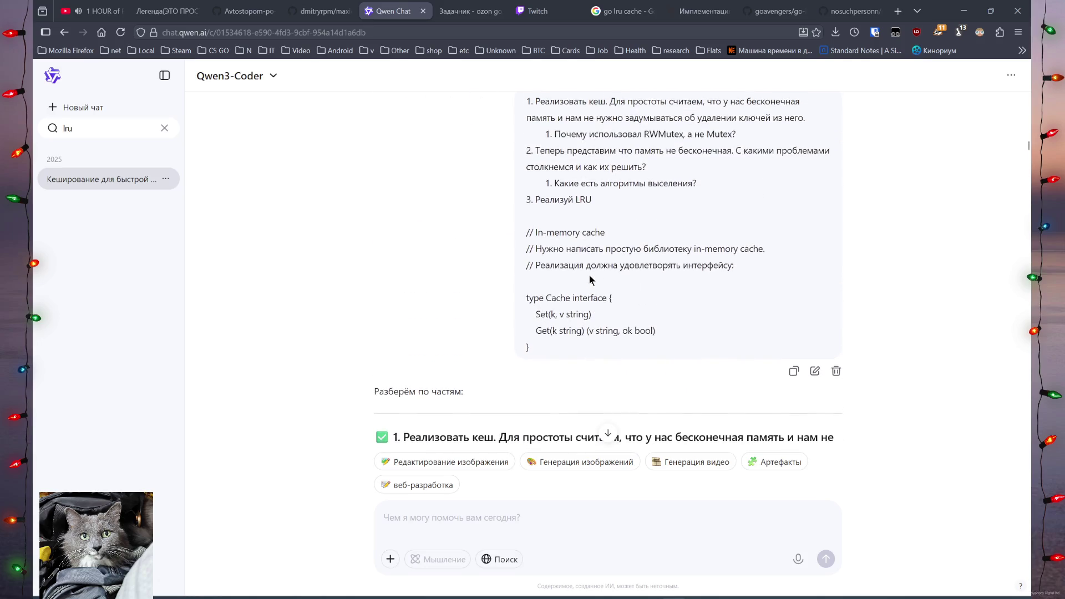
scroll(504, 250, "down", 15)
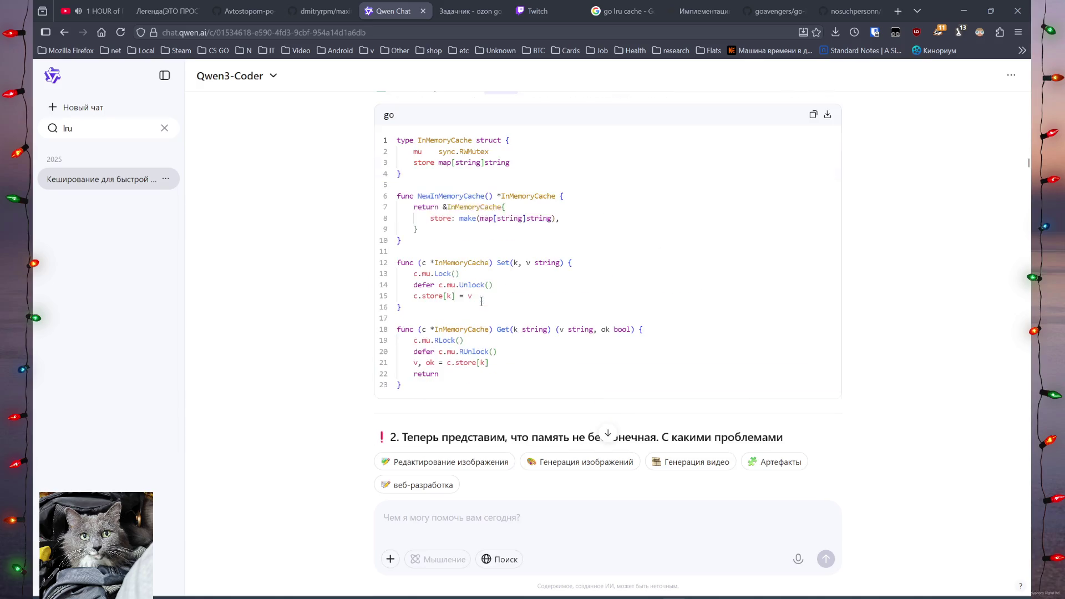
scroll(441, 227, "down", 8)
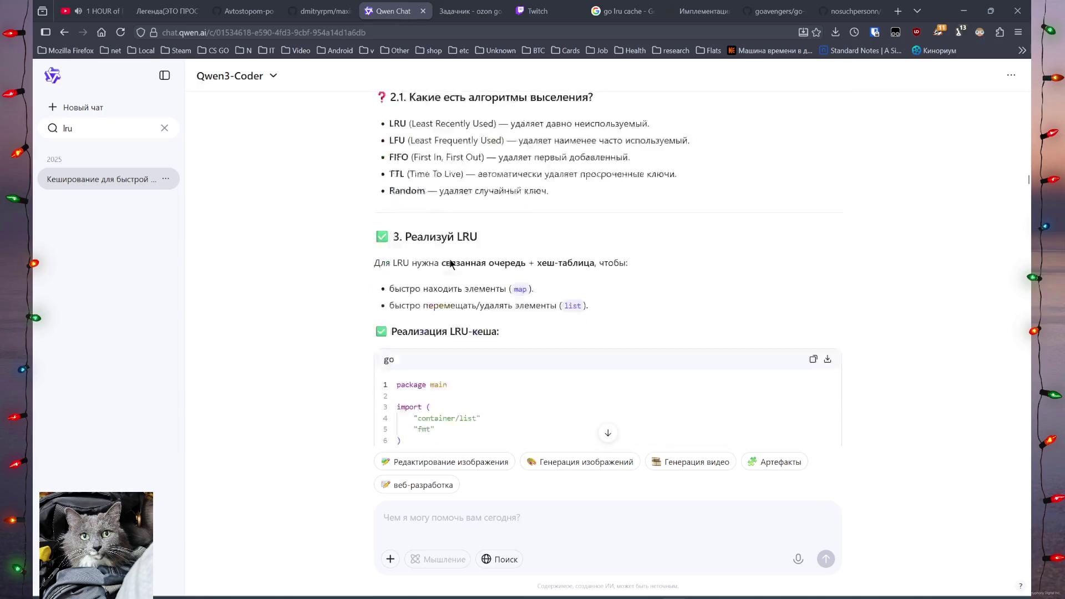
scroll(435, 285, "up", 3)
scroll(485, 300, "down", 4)
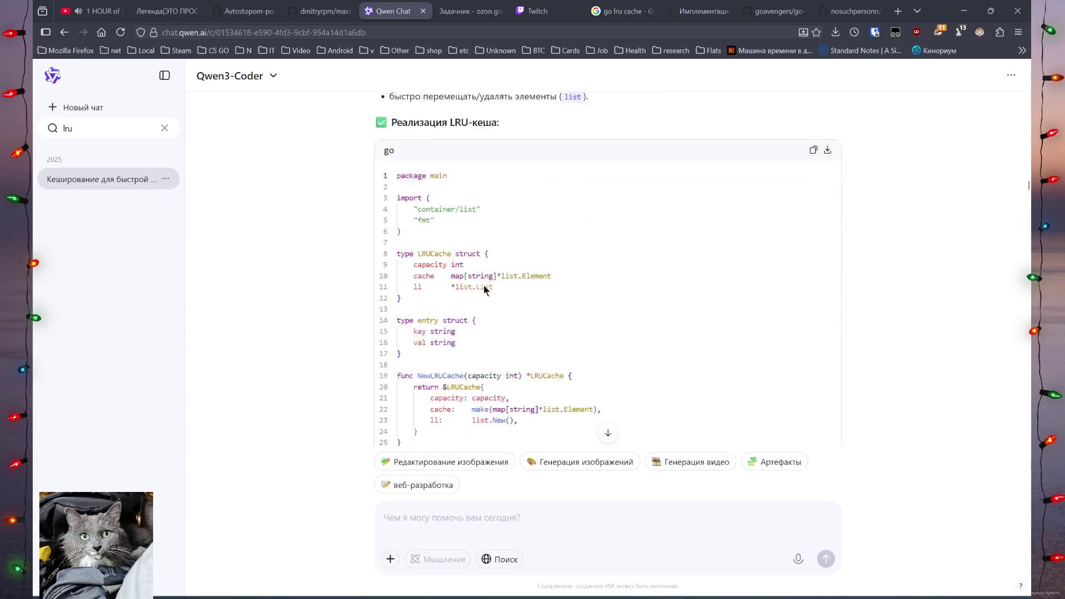
scroll(496, 312, "down", 3)
scroll(497, 254, "up", 3)
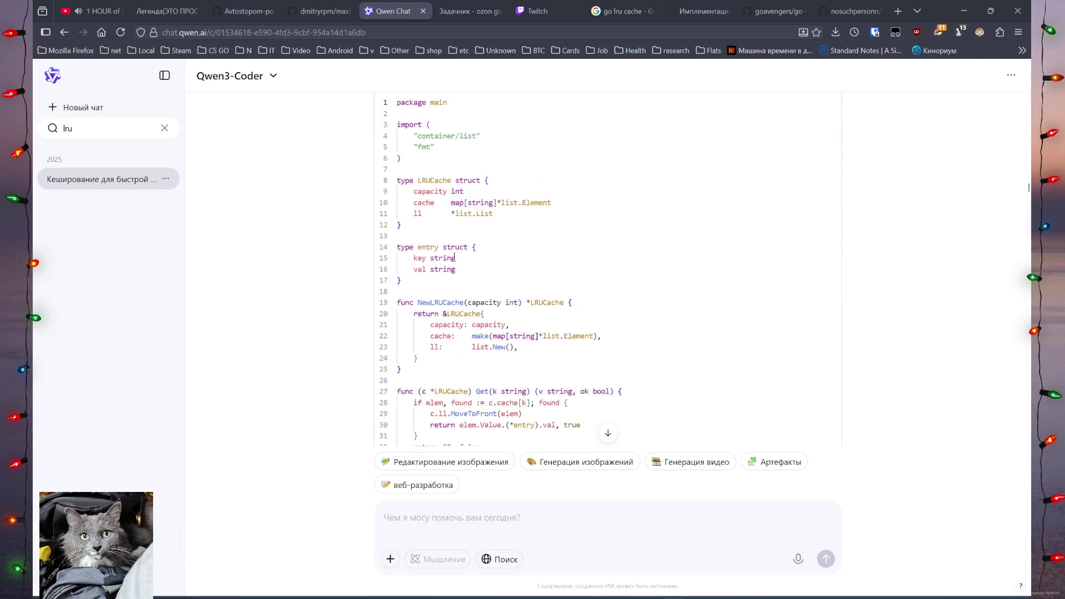
Highlight the LRUCache struct fields, the string type and capacity uses, then return to the dotzero article.
mouse_move(497, 255)
left_mouse_down()
mouse_move(398, 236)
mouse_move(397, 224)
left_mouse_up()
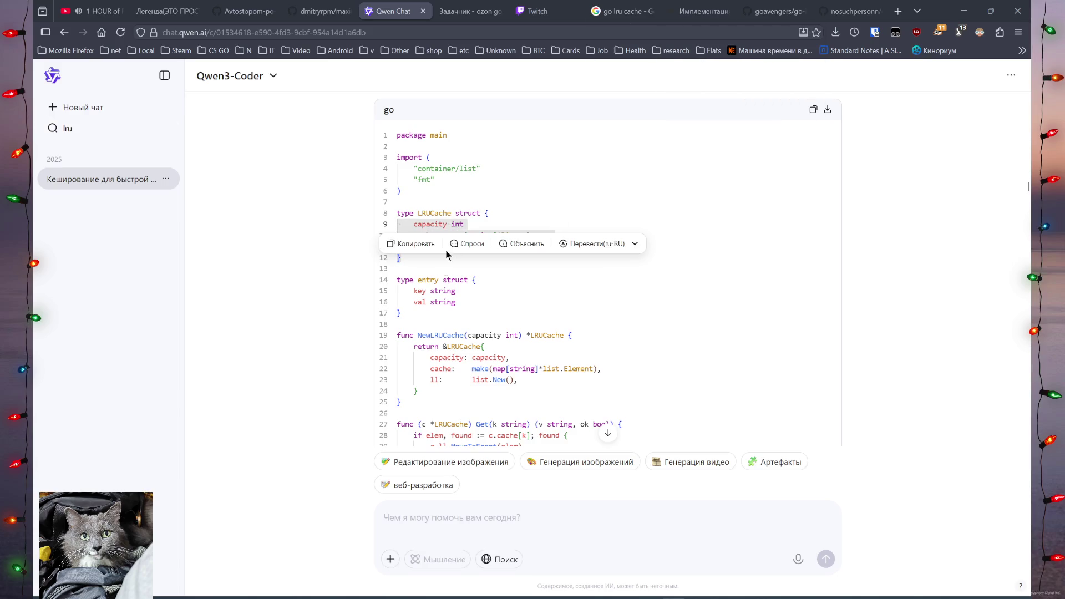
double_click(443, 291)
double_click(437, 224)
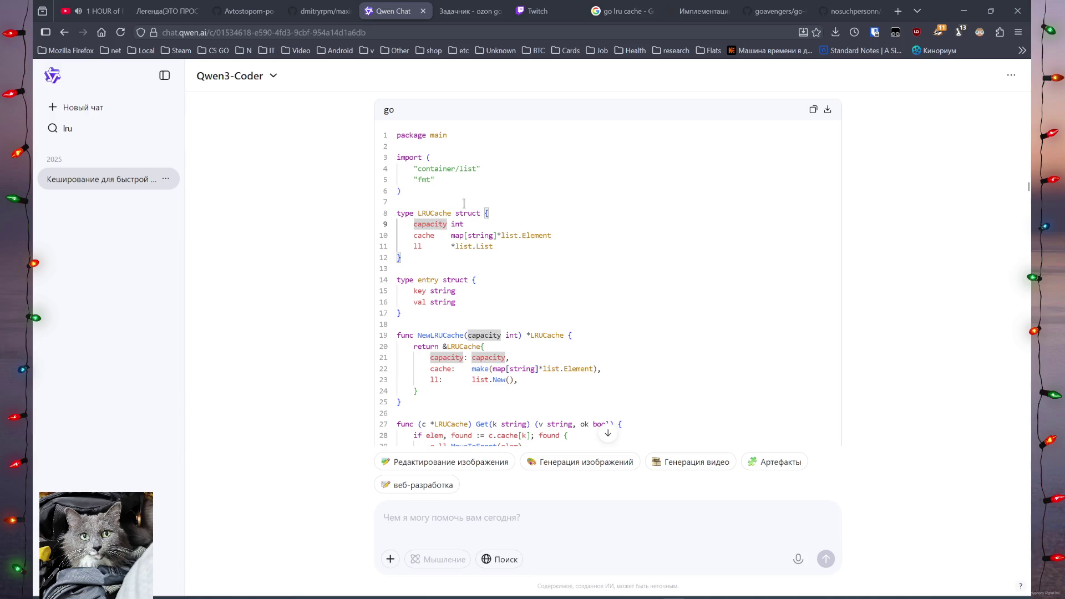
left_click(697, 8)
scroll(446, 291, "up", 10)
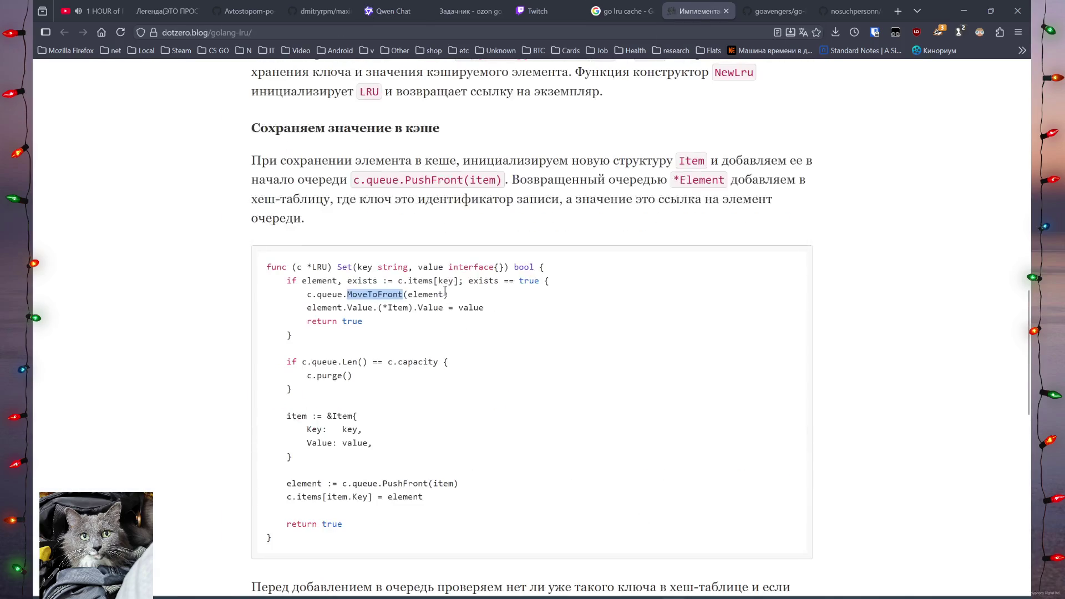
Select 'queue' in the dotzero LRU struct, then cycle through the tabs back to Qwen Chat.
scroll(328, 372, "up", 9)
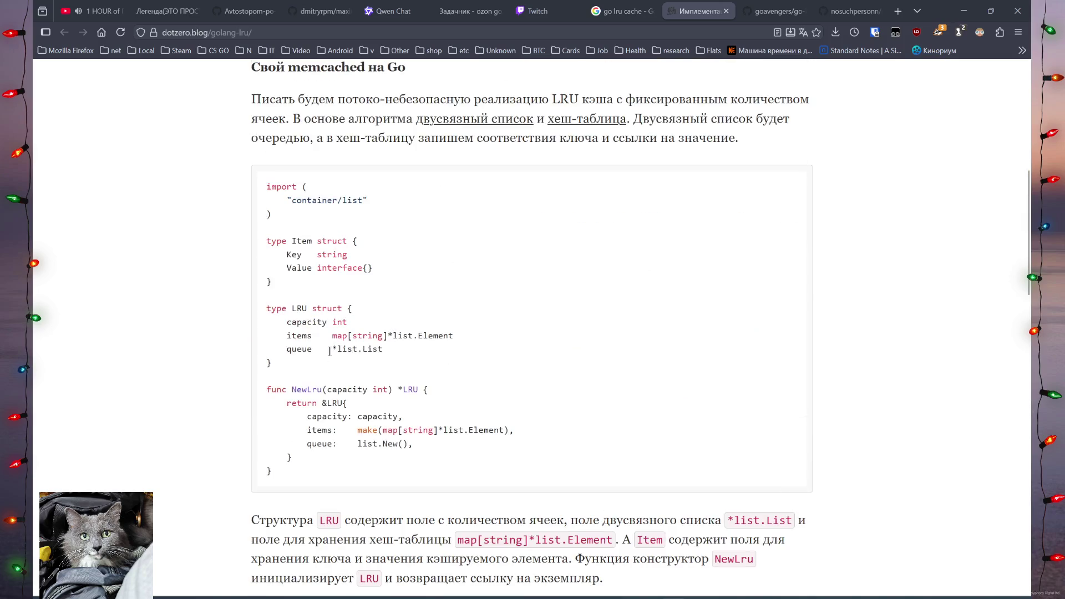
left_click_drag(288, 348, 318, 351)
left_click(595, 6)
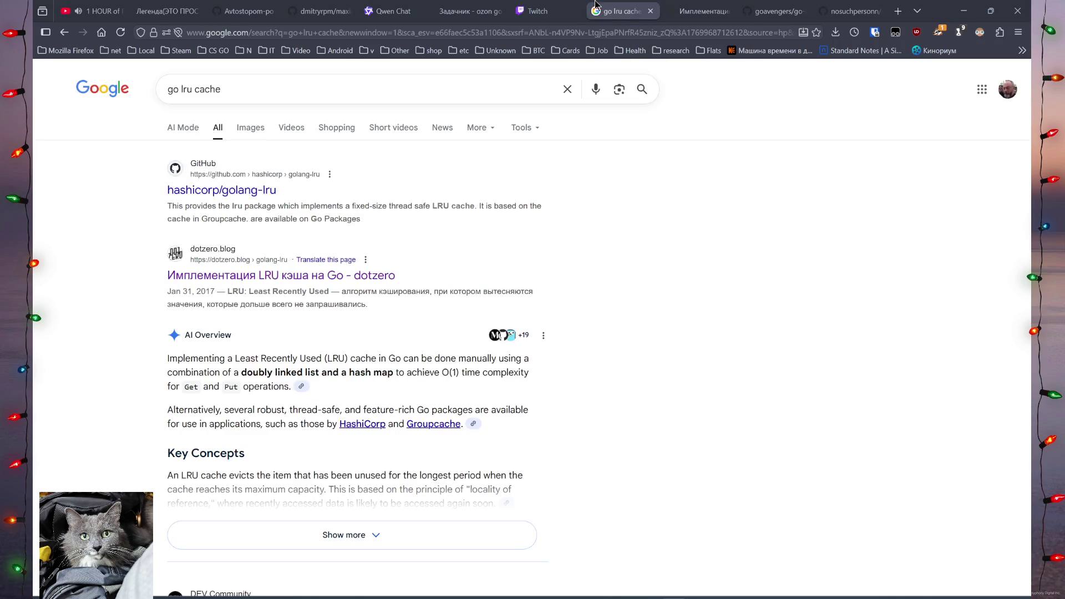
left_click(535, 7)
left_click(450, 5)
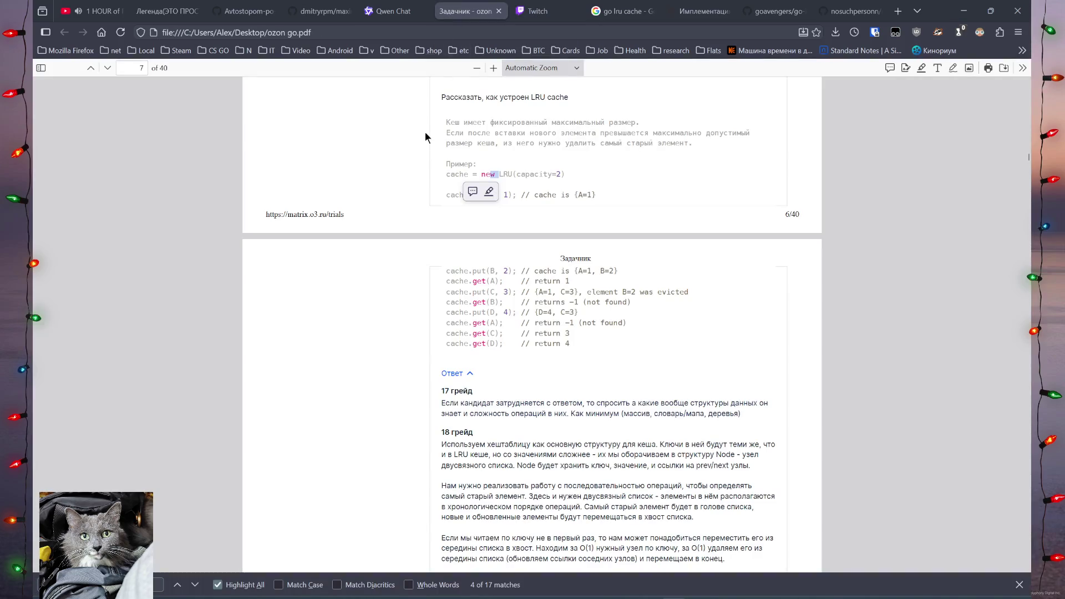
mouse_move(343, 6)
left_click(391, 10)
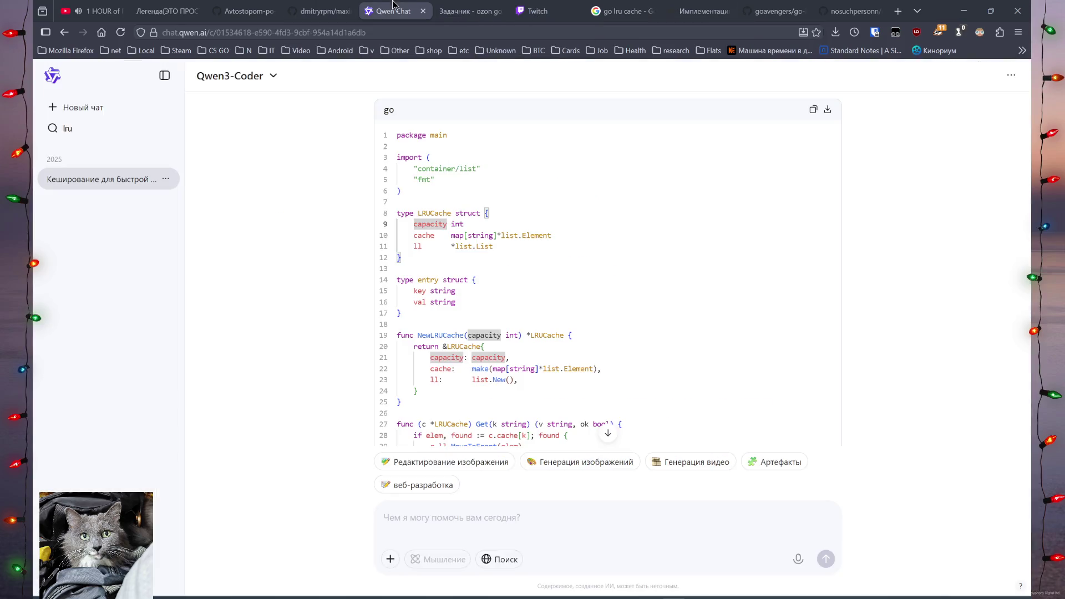
Clear the capacity highlights and the 'lru' chat search filter in Qwen Chat.
double_click(418, 246)
left_click(497, 239)
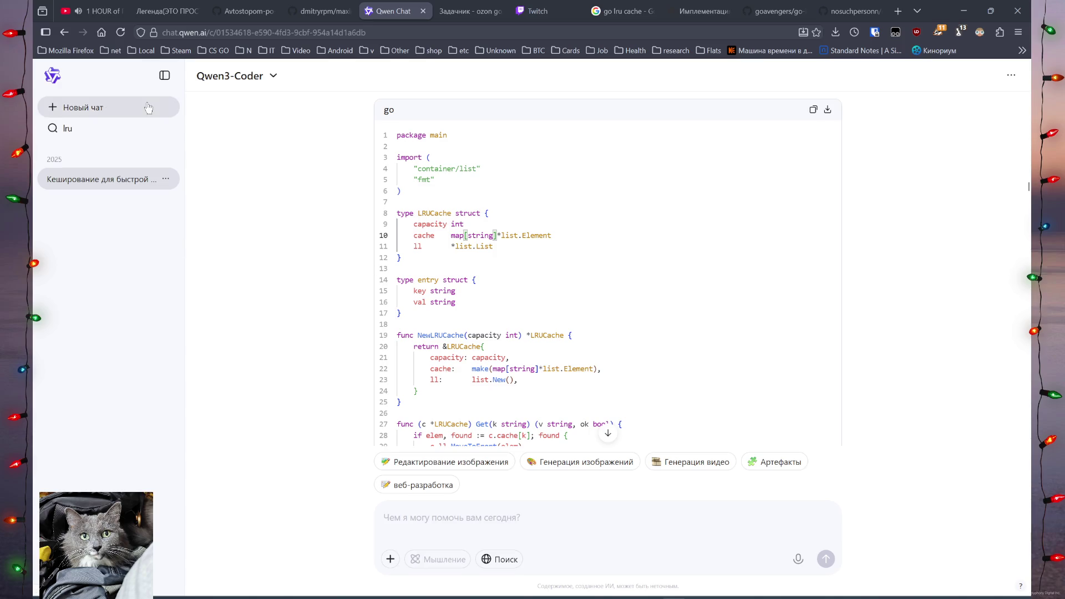
left_click(86, 128)
key("Escape")
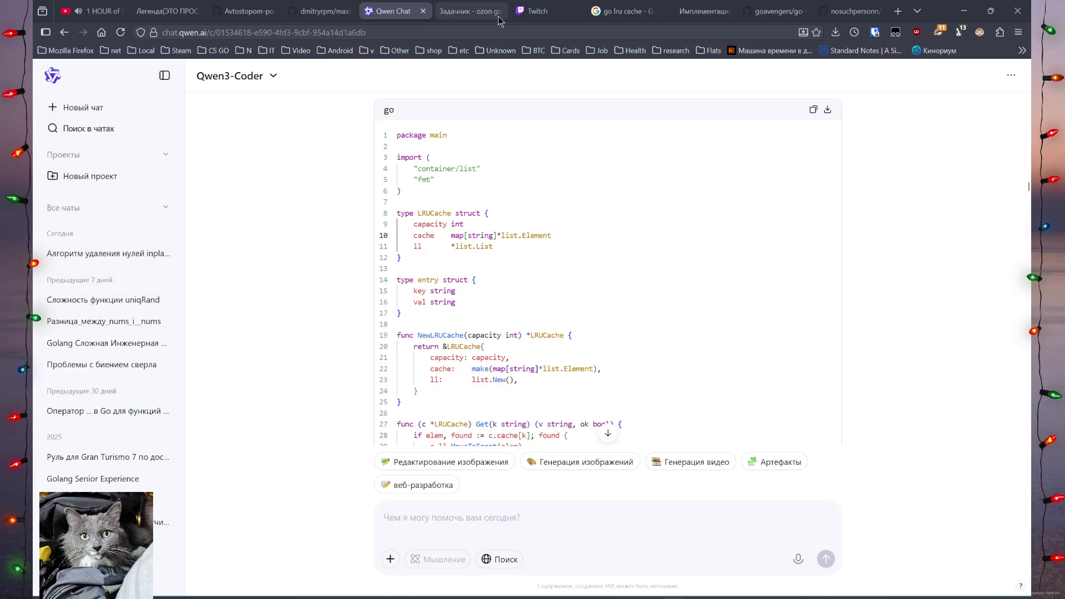
Go back to the Задачи по Golang.txt file in the golang_interview repository.
left_click(616, 10)
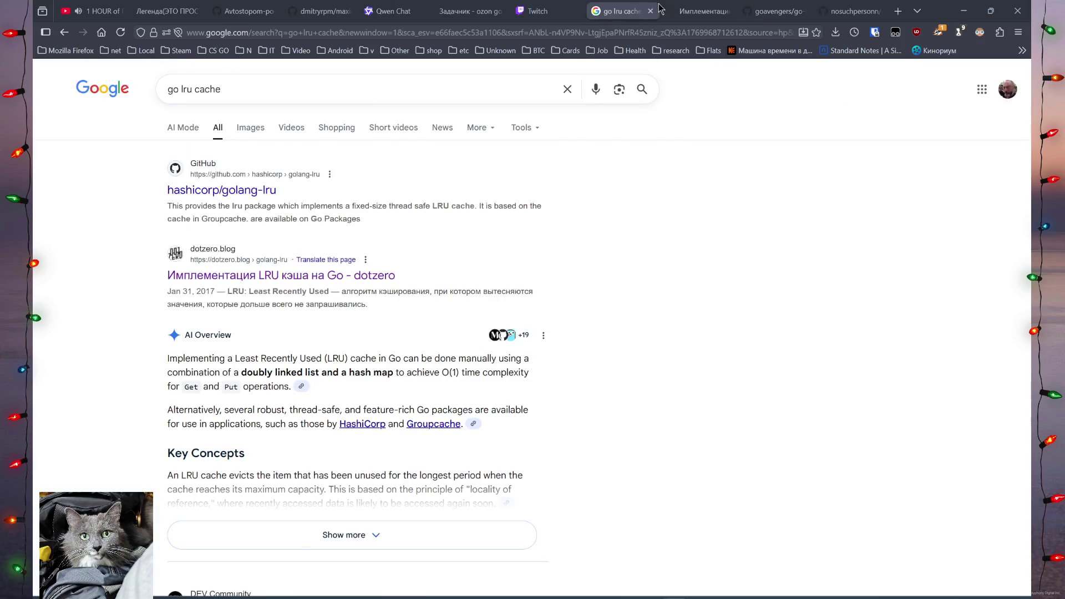
left_click(700, 11)
left_click(750, 4)
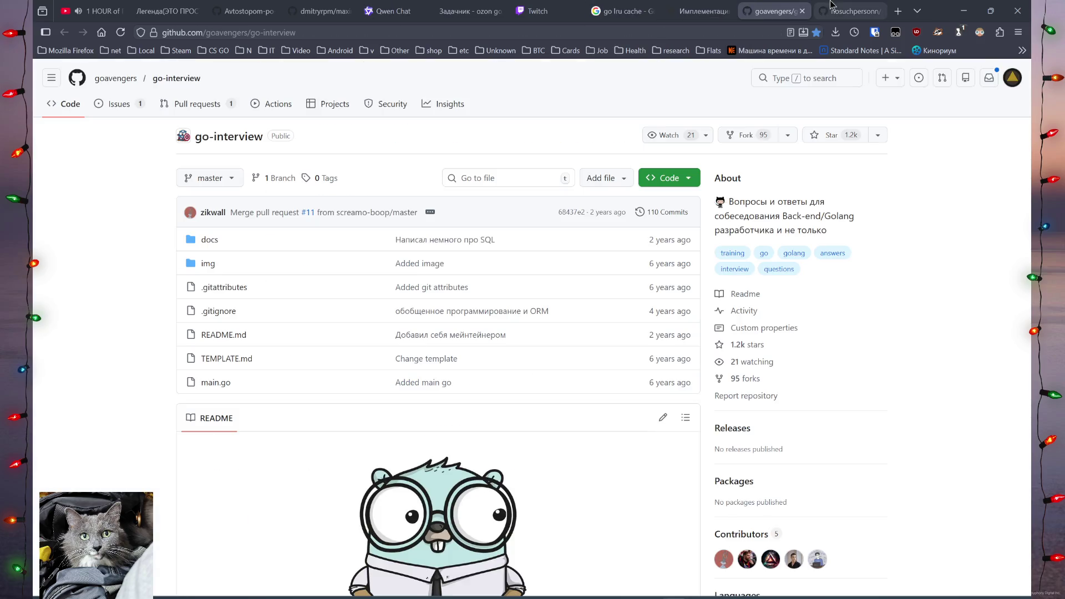
left_click(835, 10)
scroll(563, 282, "down", 3)
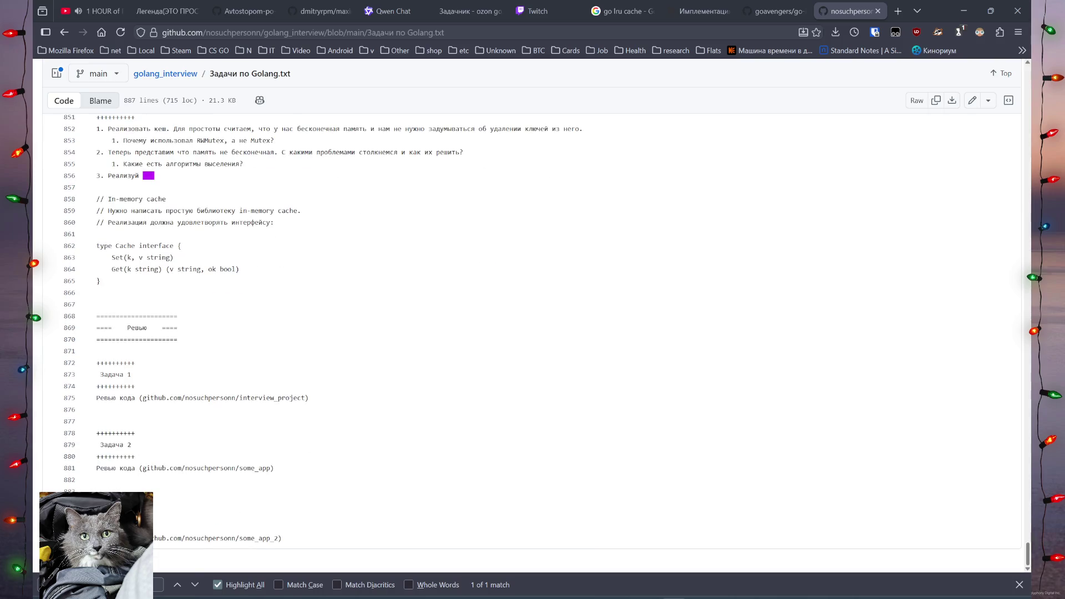
Scroll the tasks file to task 18's balance() function, then go to the Twitch dashboard.
left_click_drag(1028, 554, 1027, 398)
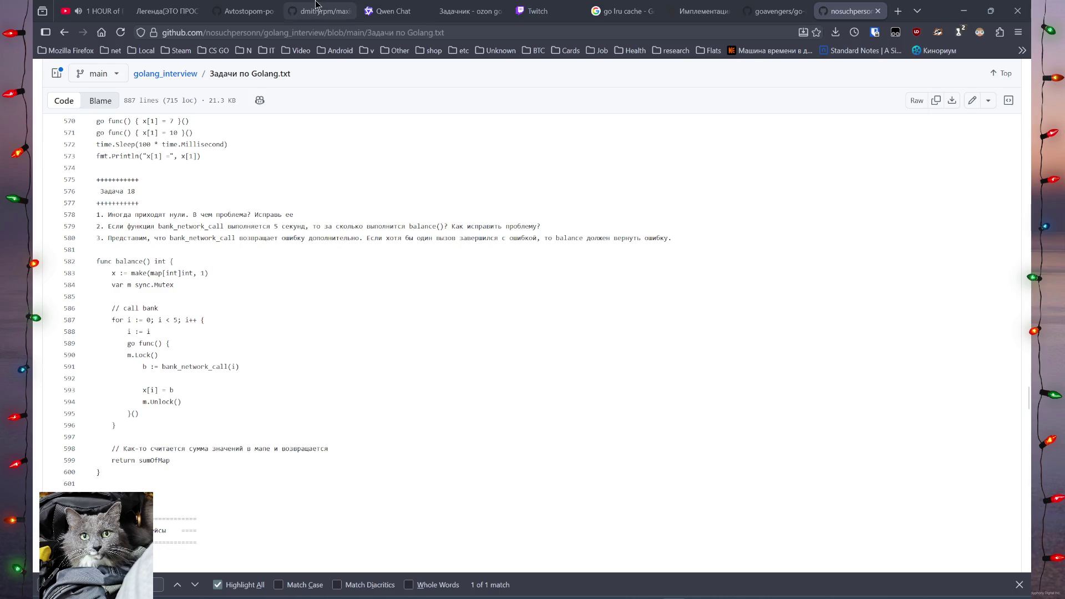
left_click(520, 6)
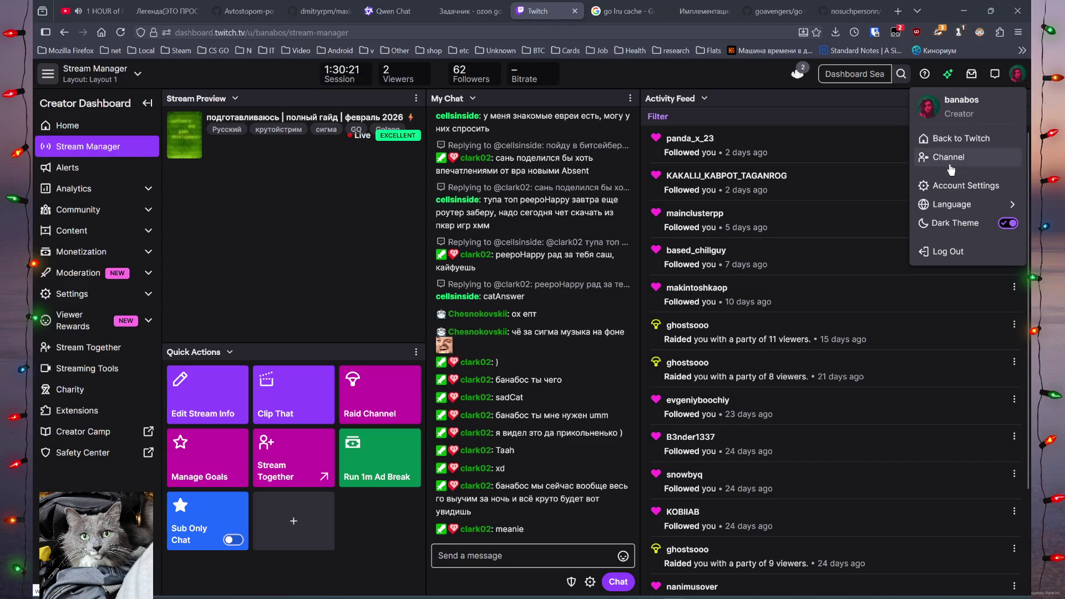
Open the Twitch homepage via 'Back to Twitch' in a new tab and view it.
middle_click(954, 138)
left_click(560, 6)
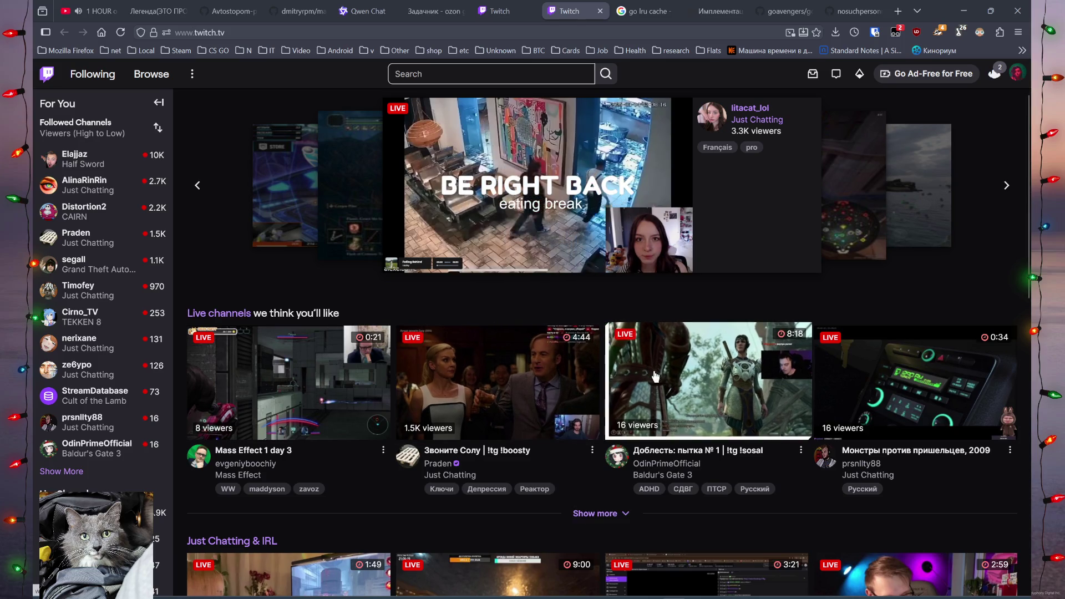
Show more live channels and start the first Just Chatting & IRL stream.
left_click(610, 517)
scroll(610, 517, "down", 5)
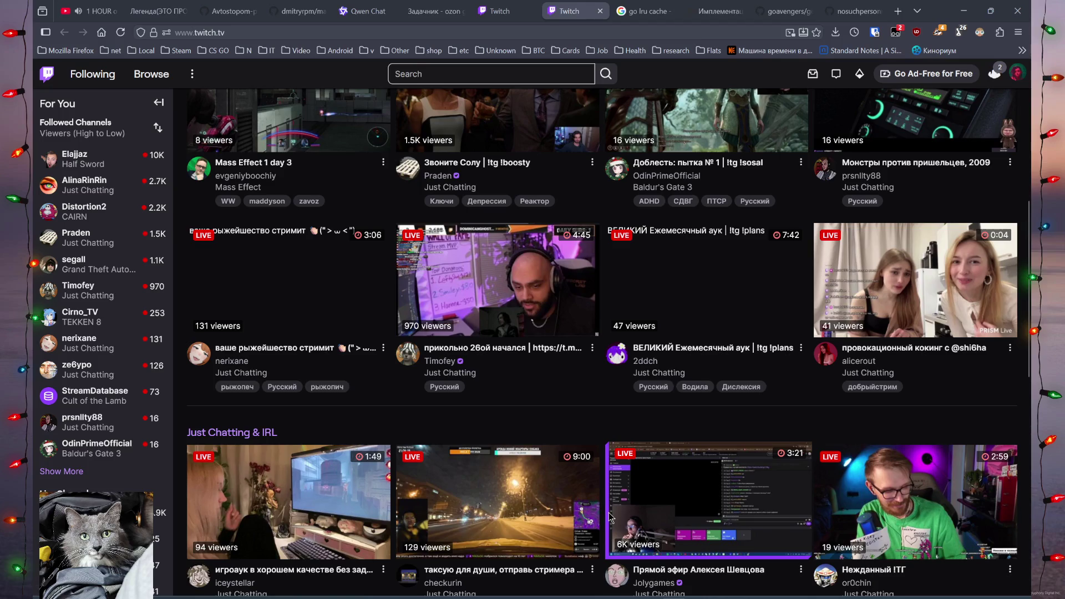
scroll(611, 516, "down", 2)
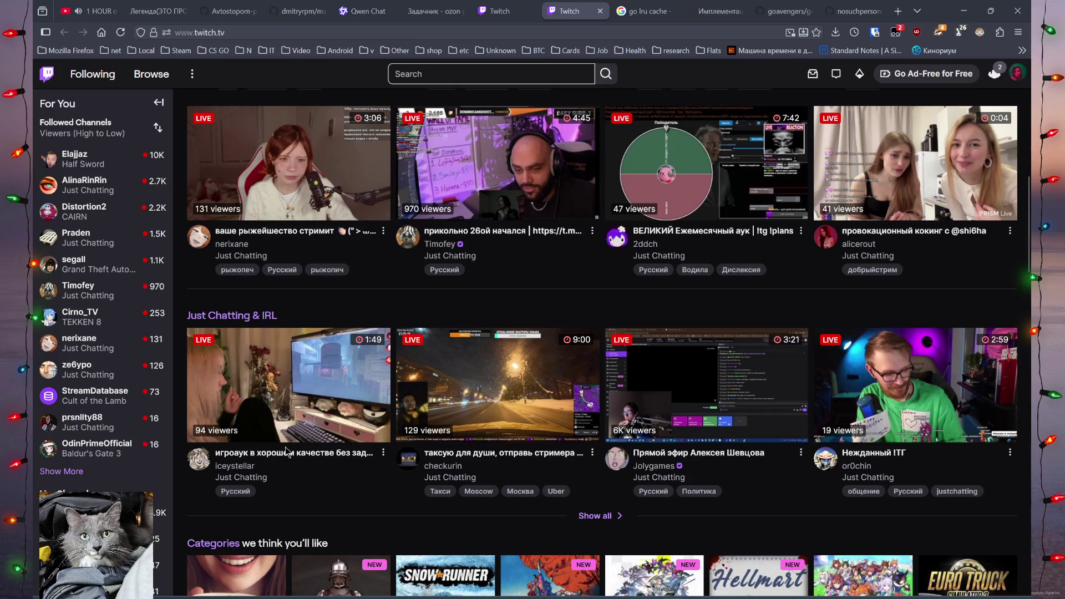
left_click(251, 375)
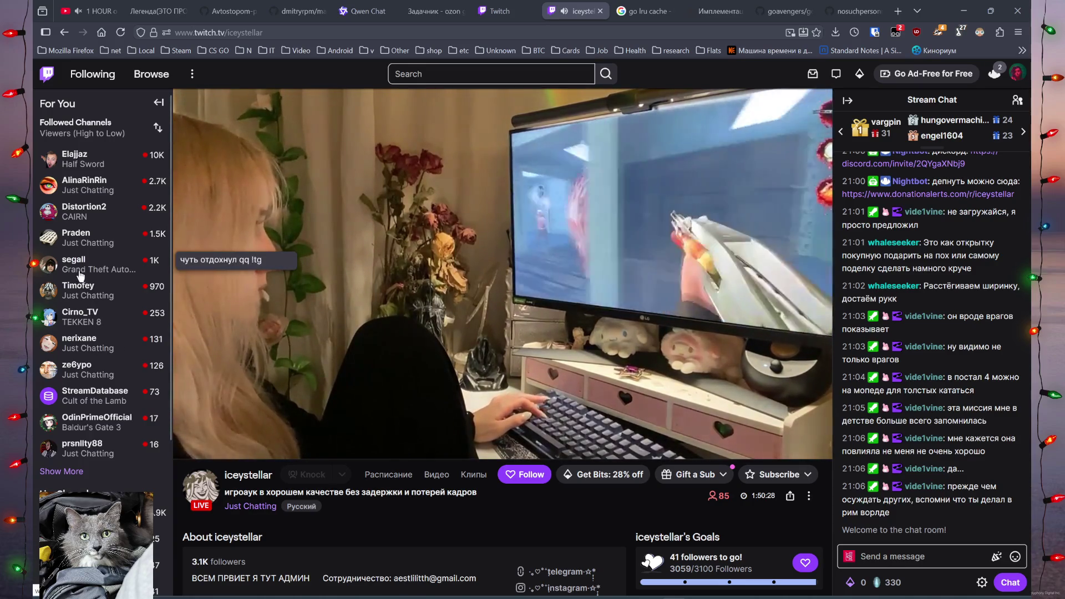
Watch the followed channel streaming 'Звоните Солу' and expand the Followed Channels list.
left_click(81, 239)
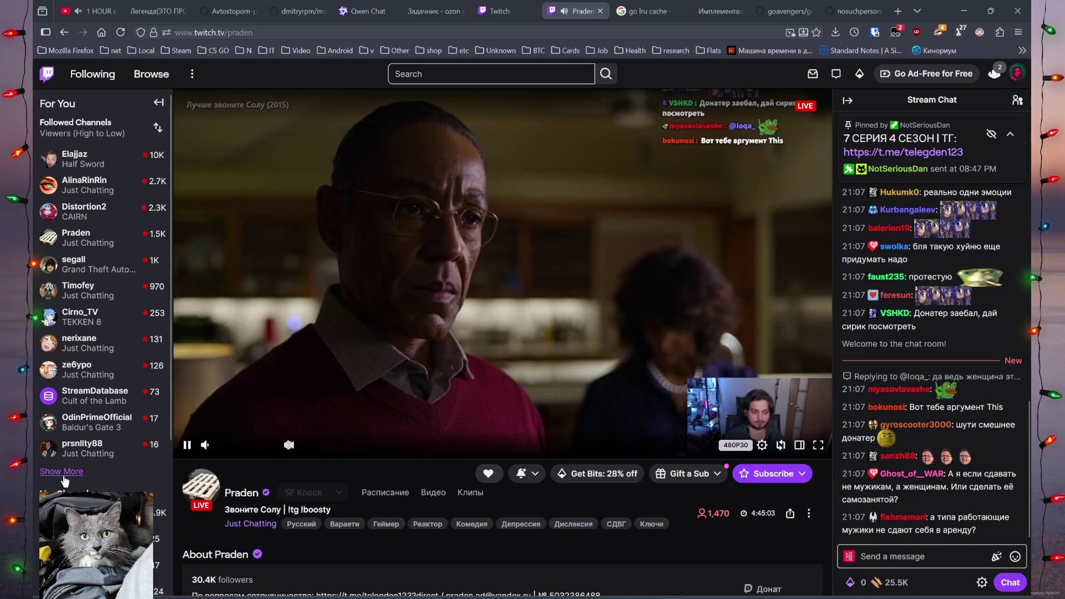
left_click(62, 471)
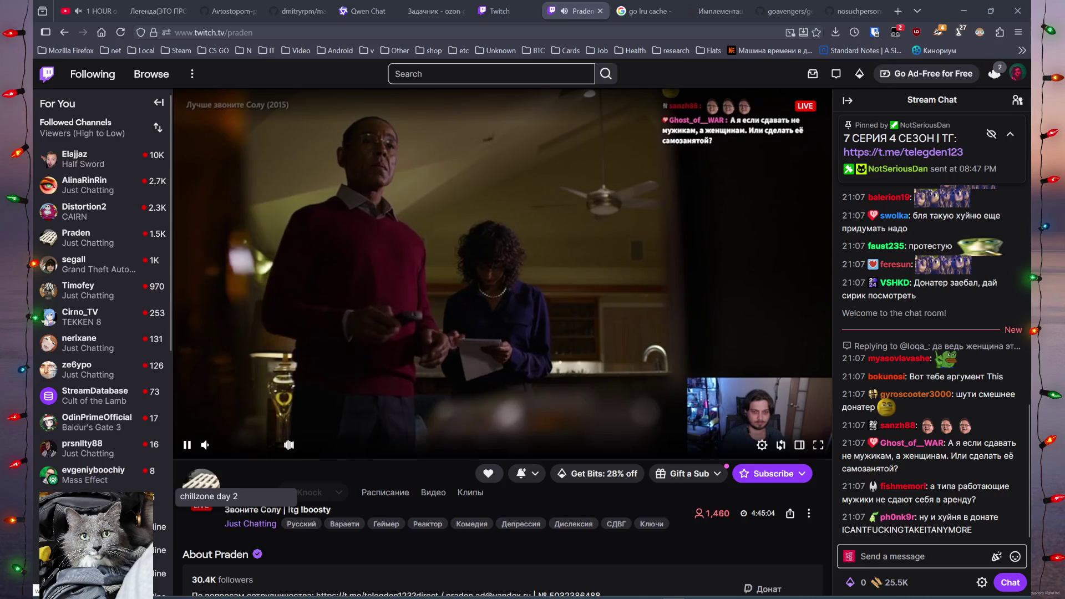